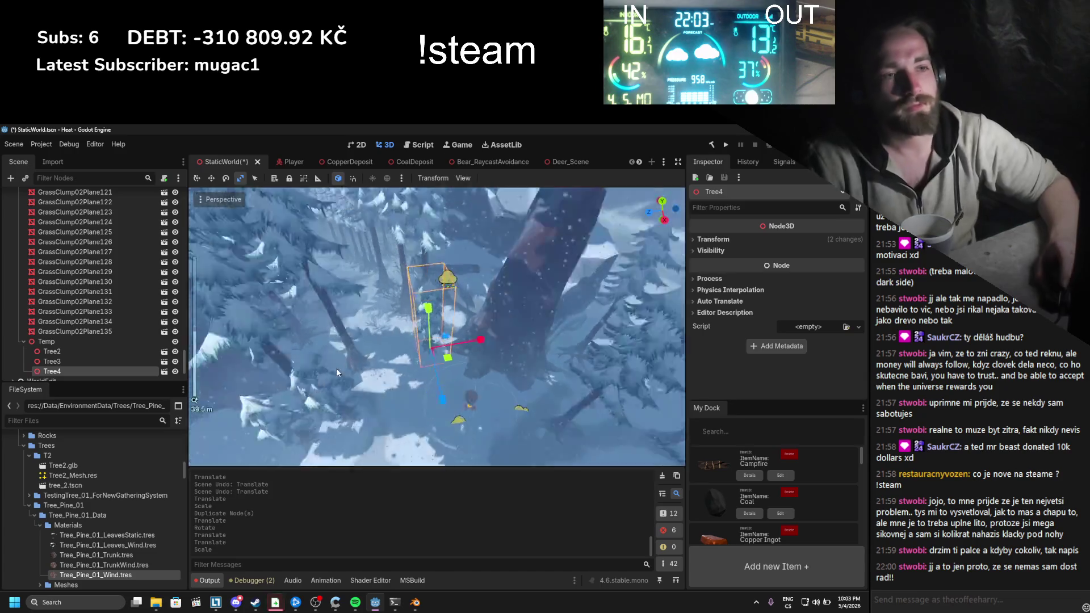
Step: Rescale Tree4 uniformly to a slightly larger size
scroll(397, 338, down, 3)
mouse_move(396, 338)
mouse_down()
mouse_move(390, 350)
mouse_move(323, 271)
mouse_move(338, 331)
mouse_up()
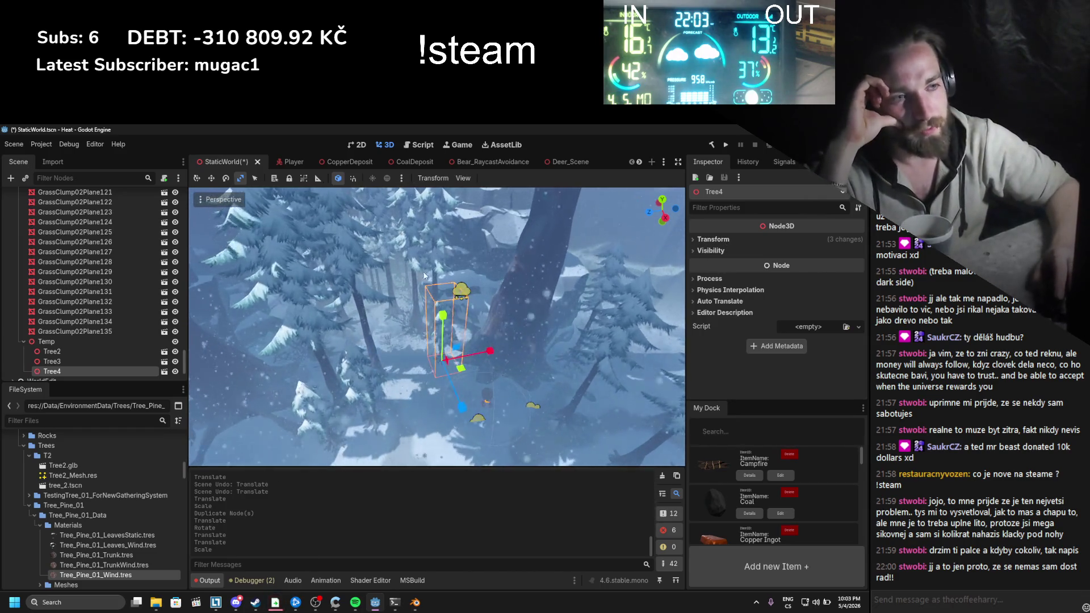
scroll(402, 254, up, 3)
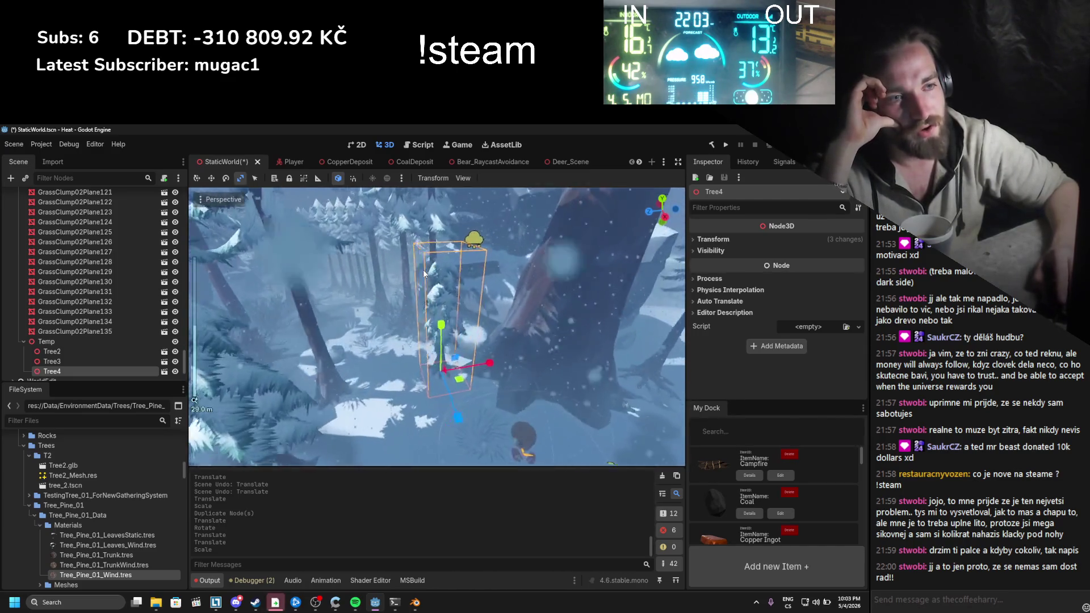
scroll(424, 273, down, 2)
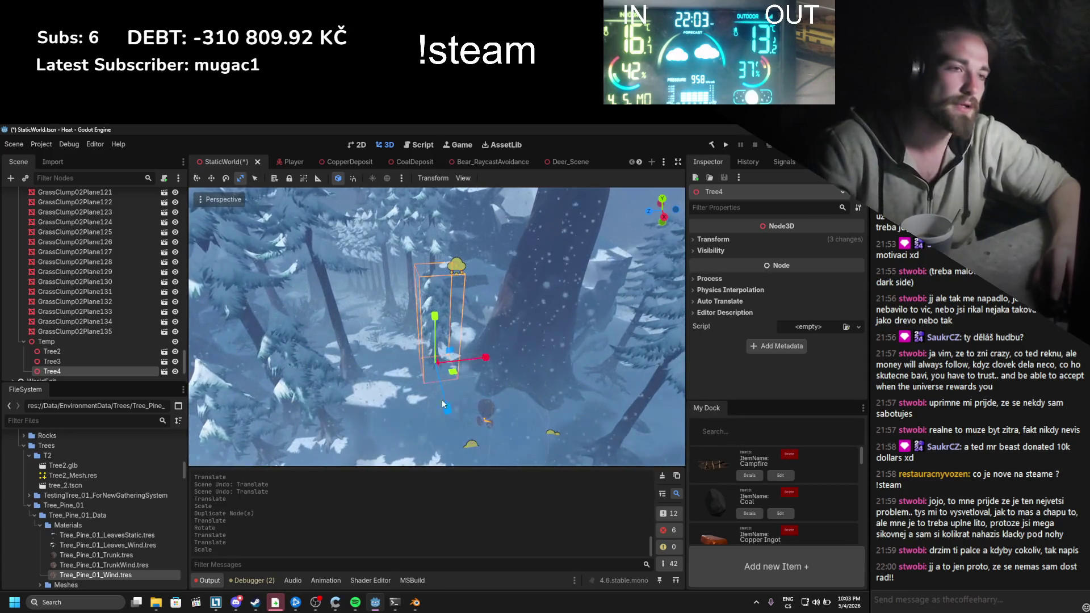
drag(456, 376, 458, 381)
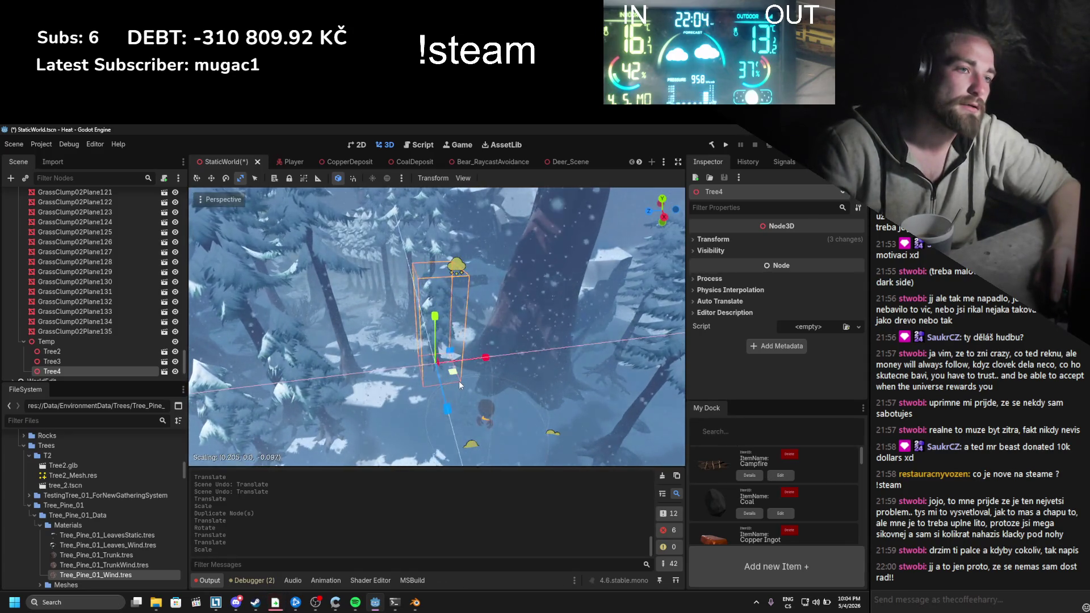
key(ctrl+z)
key(s)
click(466, 390)
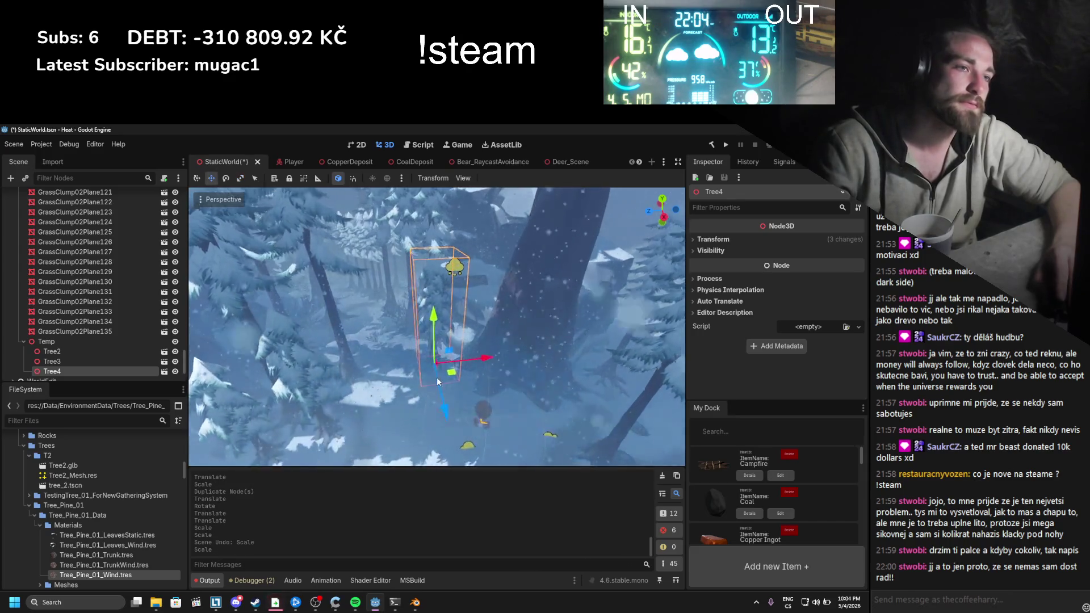
Step: Duplicate the tree as Tree5 and place it to the left of the original
key(ctrl+d)
key(g)
click(350, 403)
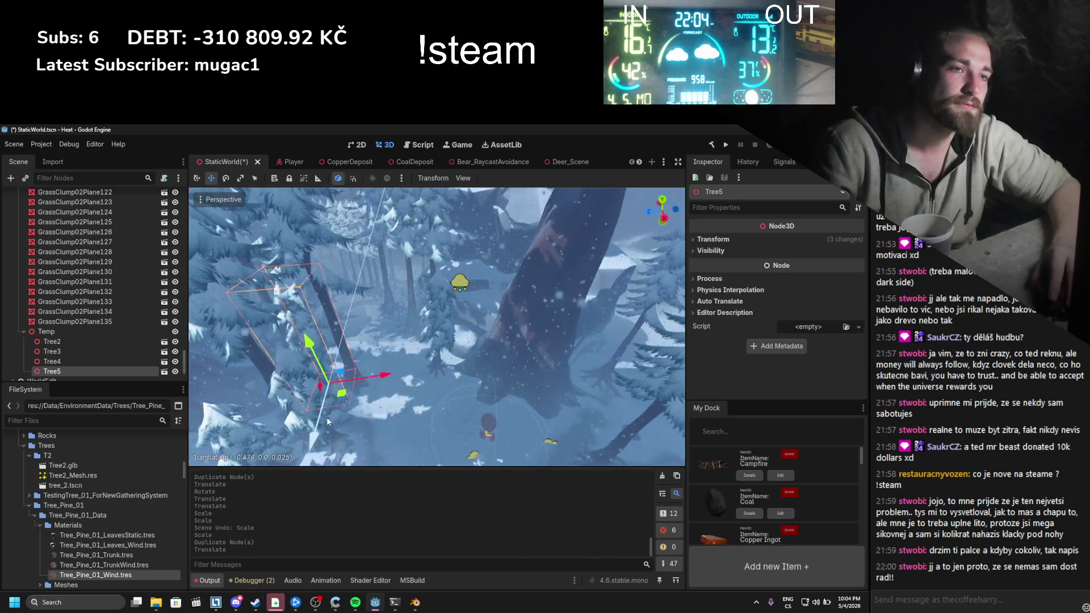
scroll(467, 382, up, 3)
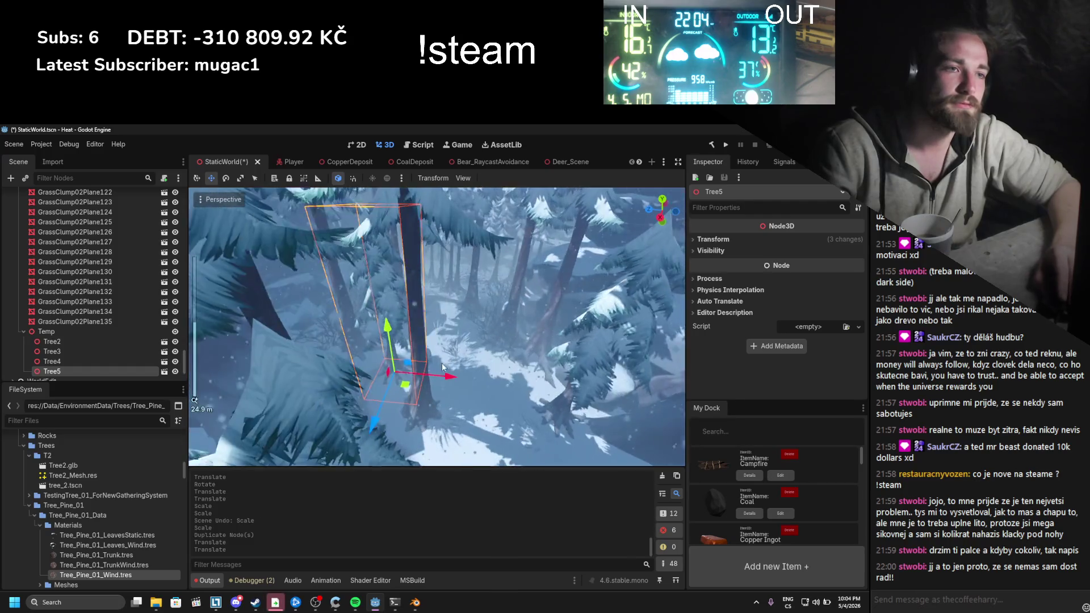
mouse_move(442, 366)
mouse_down()
mouse_move(492, 343)
mouse_move(435, 321)
mouse_move(454, 311)
mouse_up()
mouse_move(485, 389)
mouse_down()
mouse_move(412, 392)
mouse_move(440, 345)
mouse_up()
key(e)
scroll(441, 345, down, 3)
scroll(441, 341, down, 2)
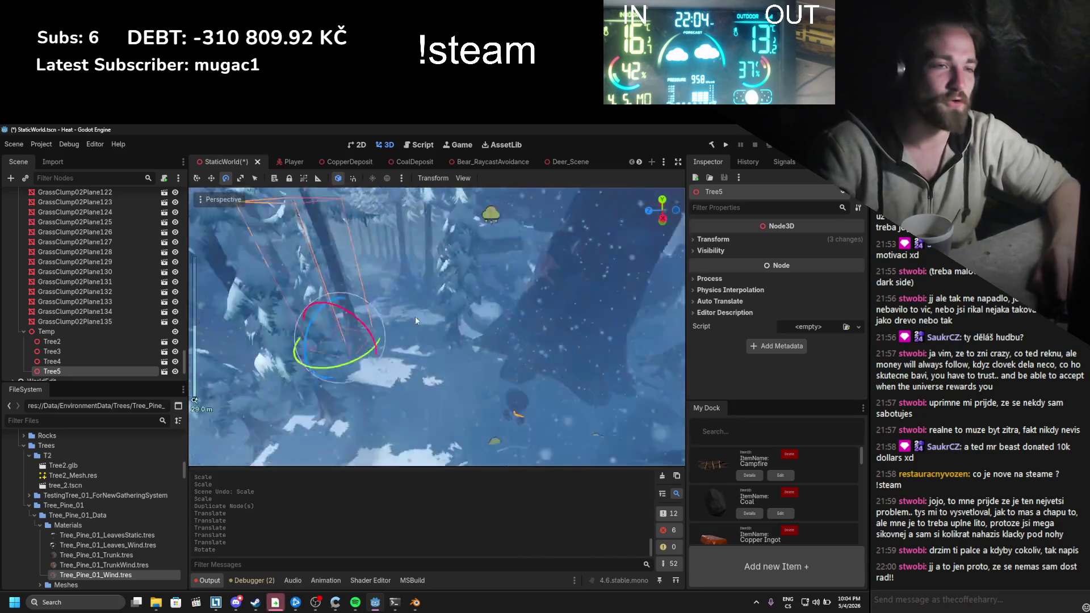
key(w)
Step: Duplicate Tree5 as Tree6, move it to a new spot and turn it slightly
key(ctrl+d)
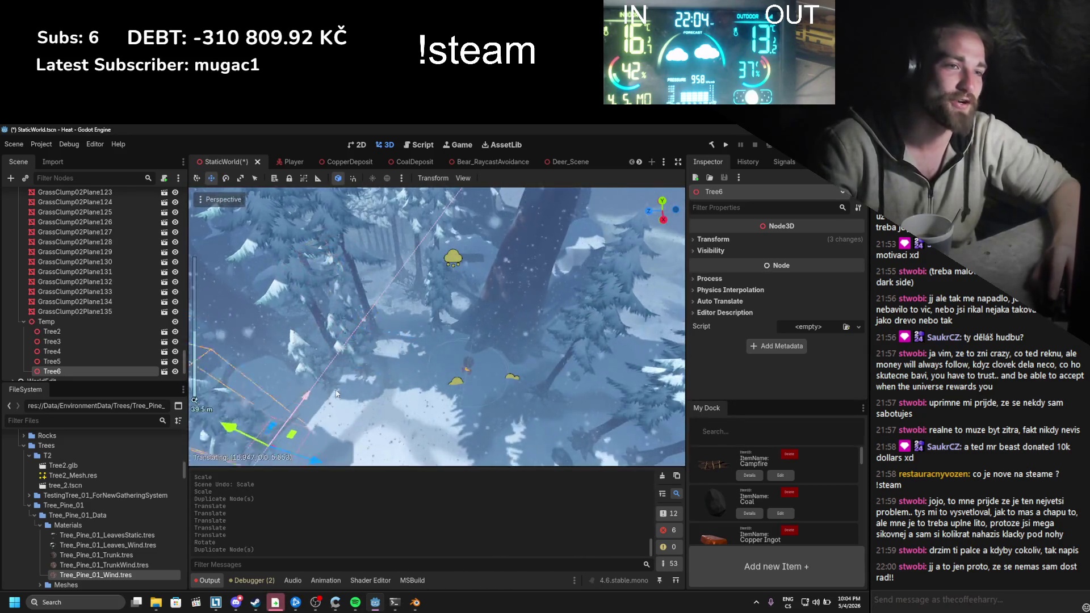
scroll(375, 318, down, 3)
drag(363, 329, 404, 355)
scroll(404, 355, up, 4)
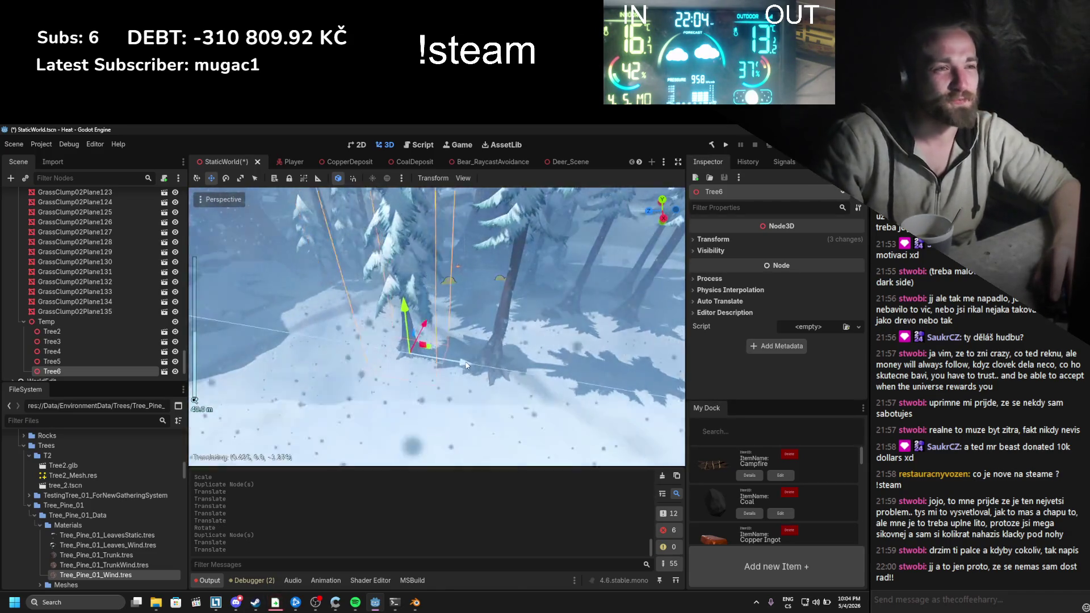
key(e)
mouse_move(439, 386)
mouse_down()
mouse_move(417, 389)
mouse_move(449, 370)
mouse_up()
key(w)
scroll(431, 369, down, 3)
Step: Duplicate Tree6 as Tree7 and save the level scene
key(ctrl+d)
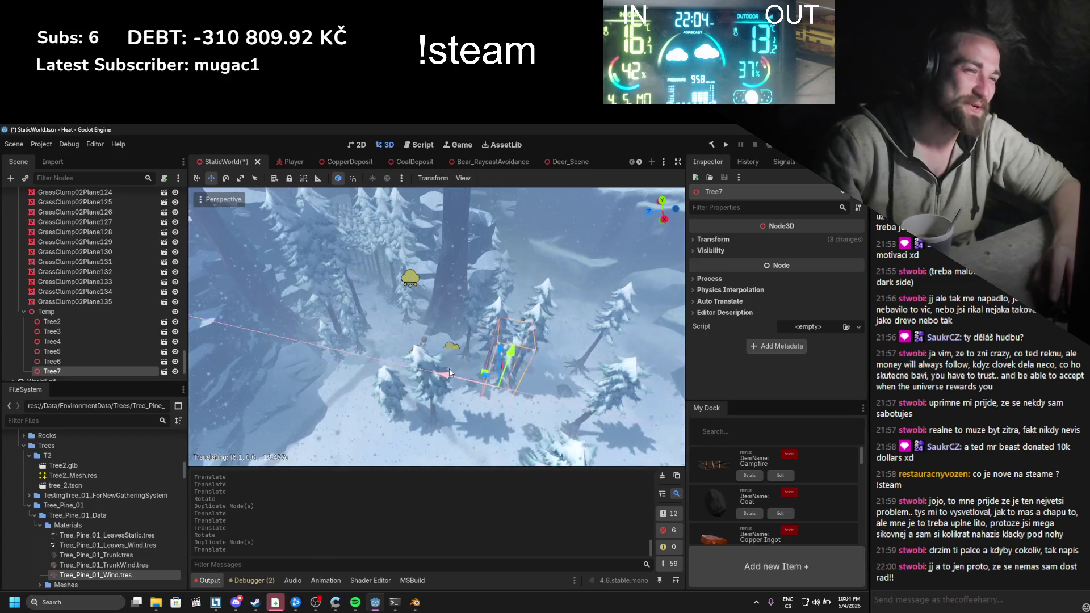
scroll(477, 377, up, 2)
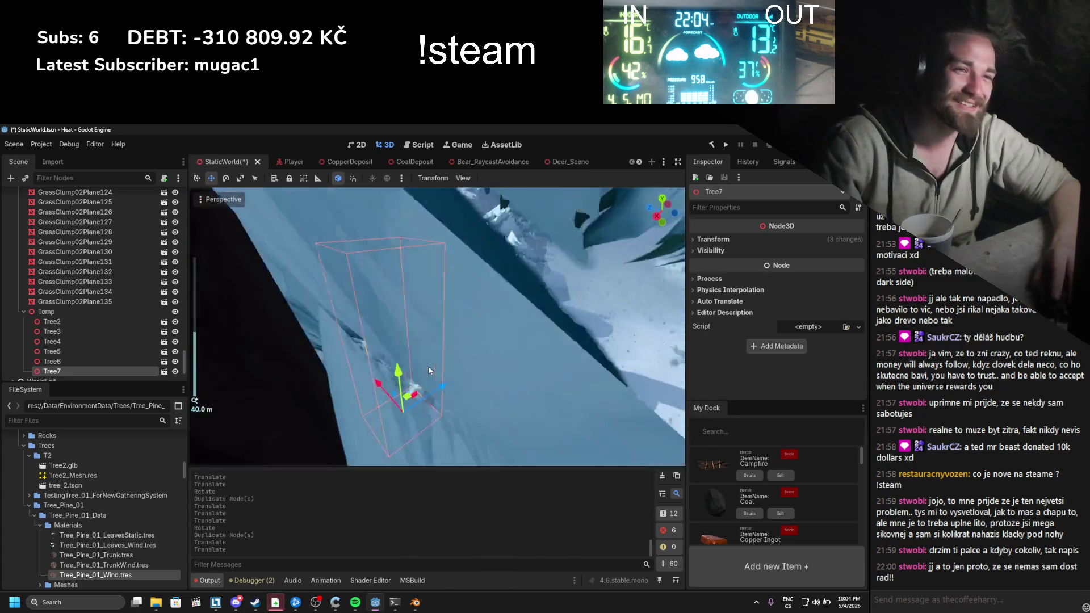
key(ctrl+s)
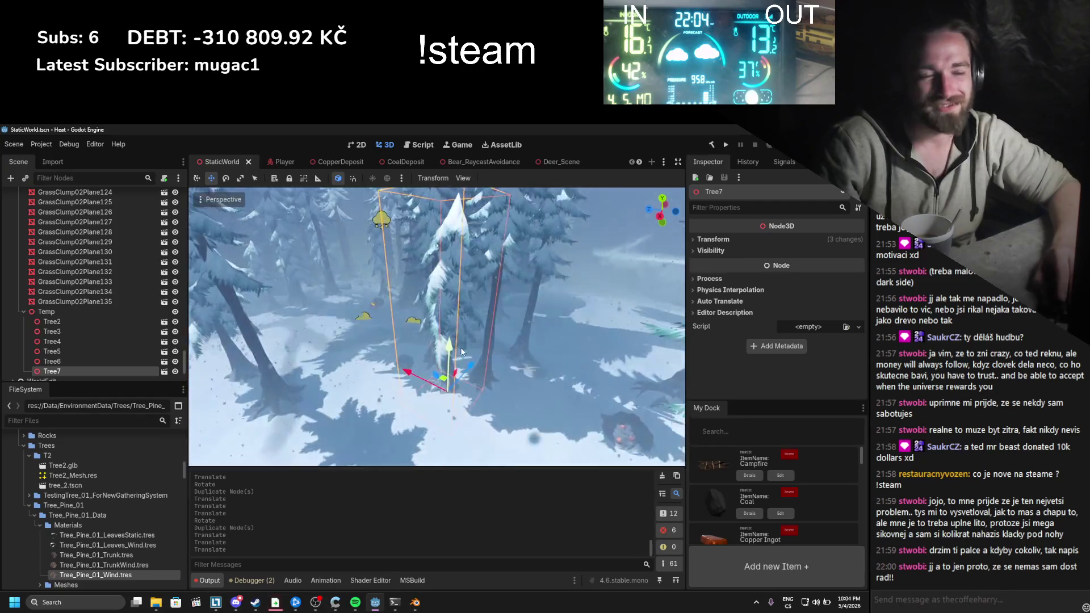
Step: Duplicate Tree7 as Tree8, push it farther from the camera and shrink it
key(ctrl+d)
mouse_move(446, 373)
mouse_down()
mouse_move(343, 343)
mouse_move(400, 347)
mouse_move(436, 340)
mouse_move(460, 316)
mouse_move(451, 324)
mouse_up()
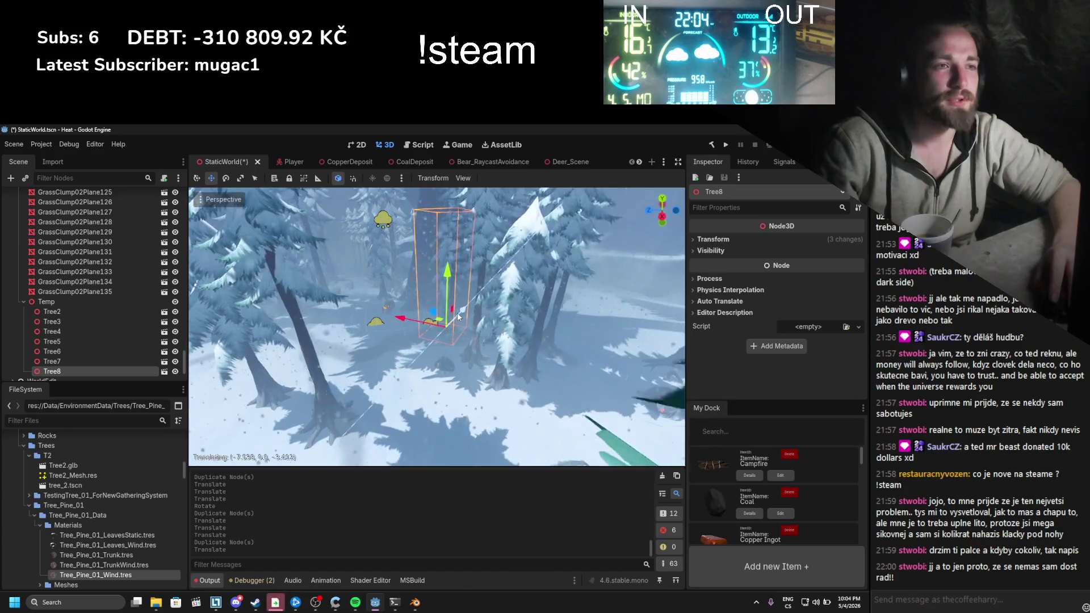
scroll(437, 346, up, 5)
mouse_move(430, 360)
mouse_down()
mouse_move(443, 321)
mouse_move(445, 341)
mouse_up()
scroll(445, 340, down, 4)
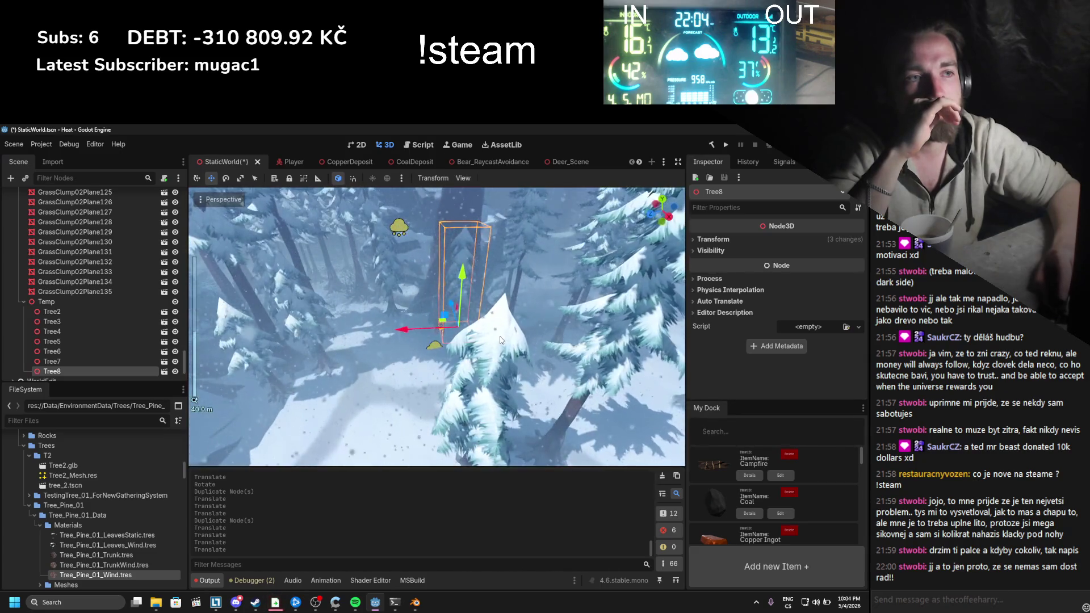
drag(501, 340, 417, 283)
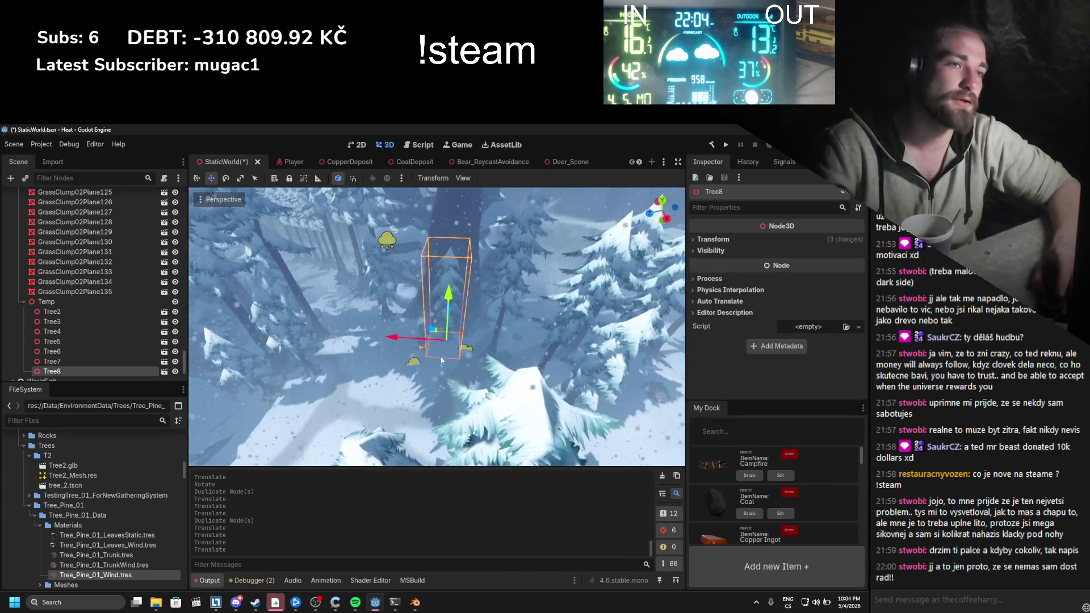
key(r)
drag(478, 363, 474, 363)
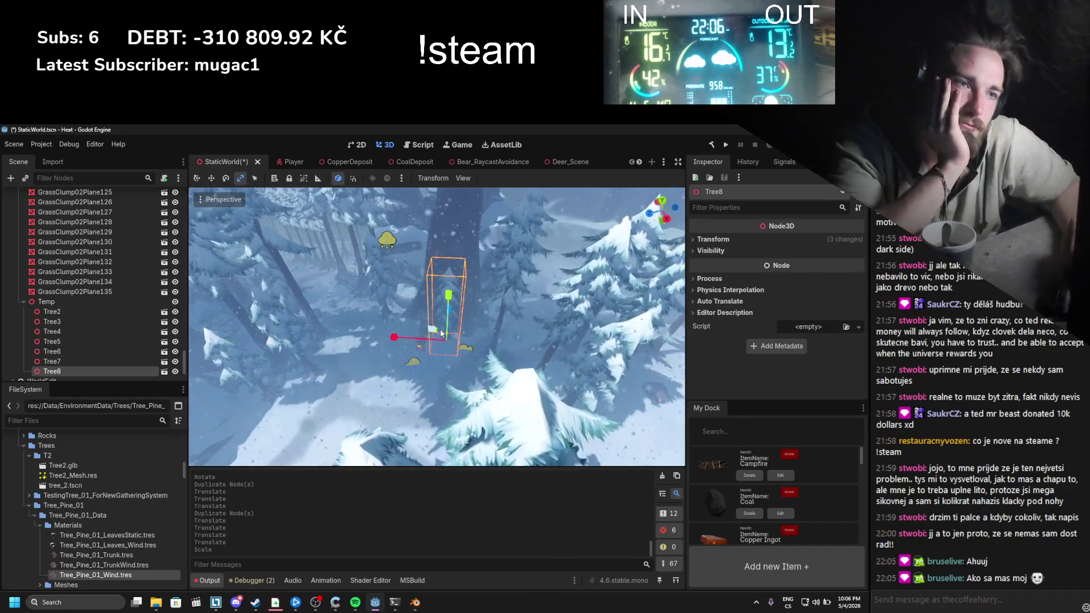
Step: Zoom around to check Tree2–Tree8, then save StaticWorld.tscn
scroll(442, 334, up, 5)
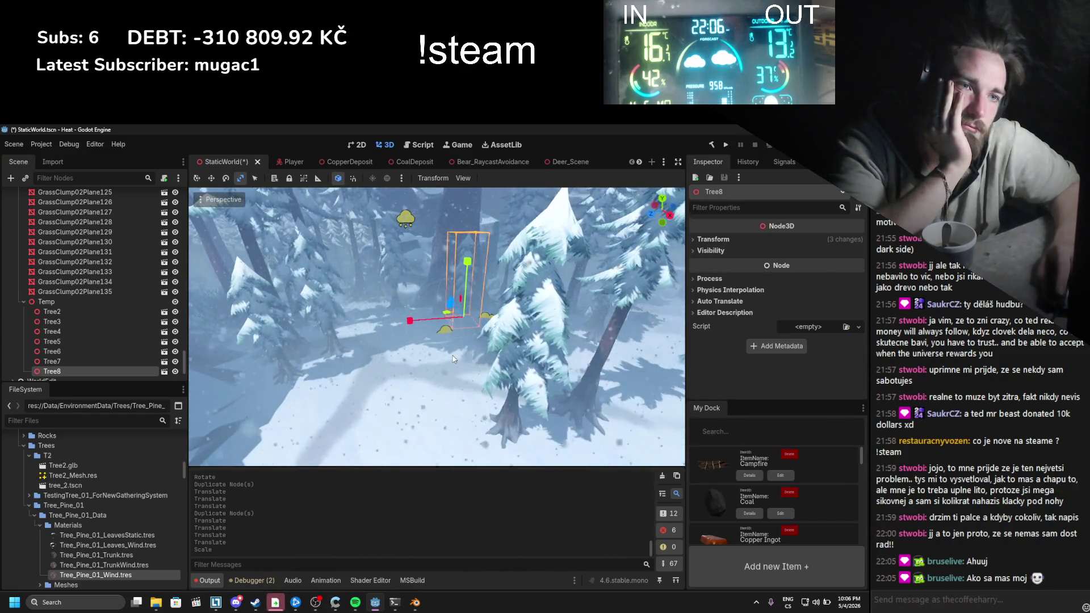
scroll(453, 358, up, 1)
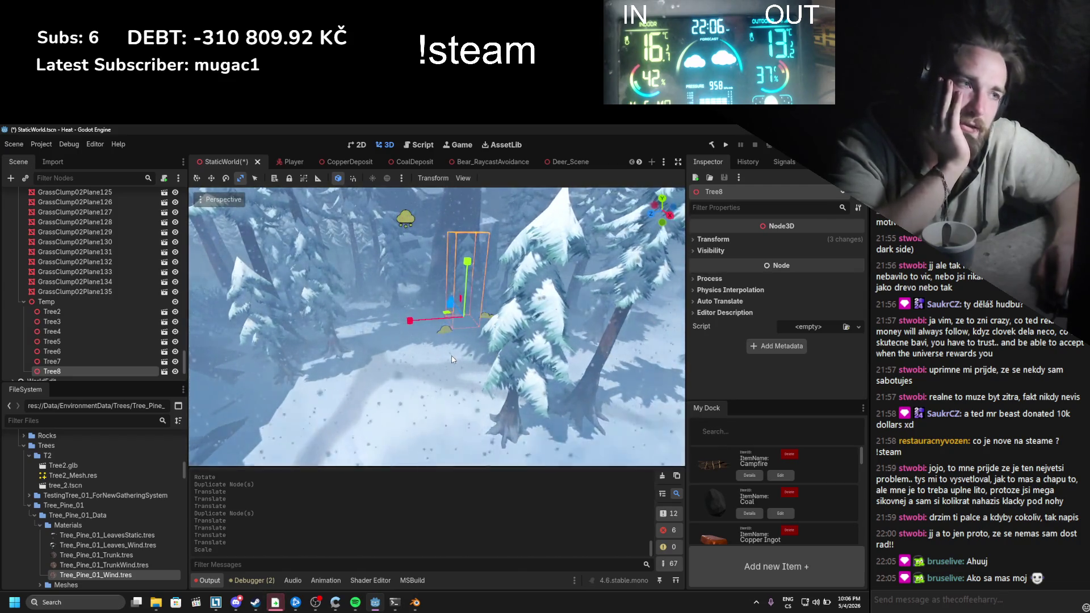
scroll(453, 359, down, 4)
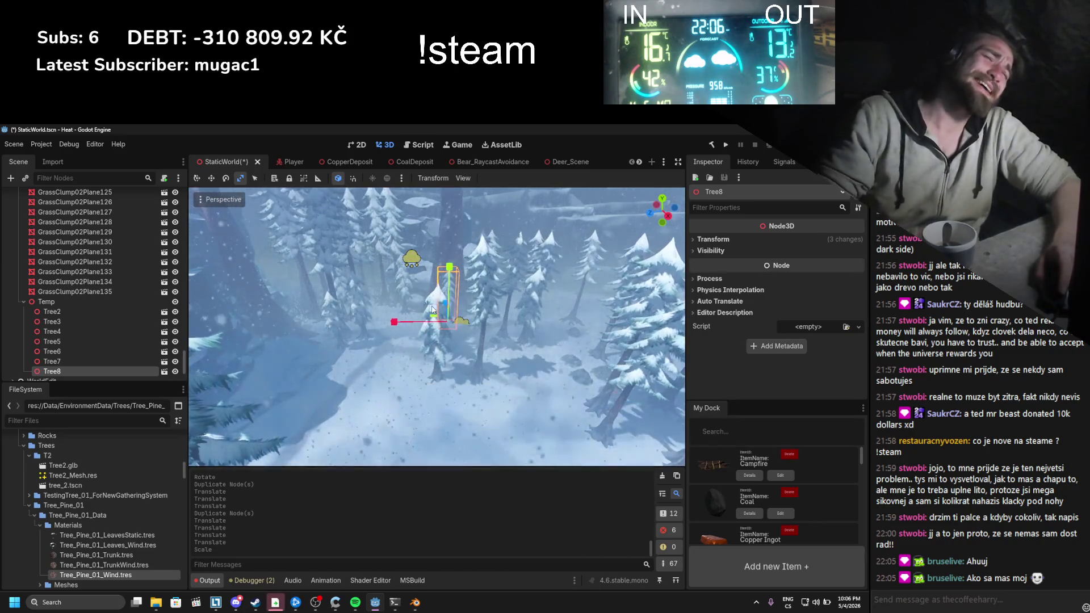
key(ctrl+s)
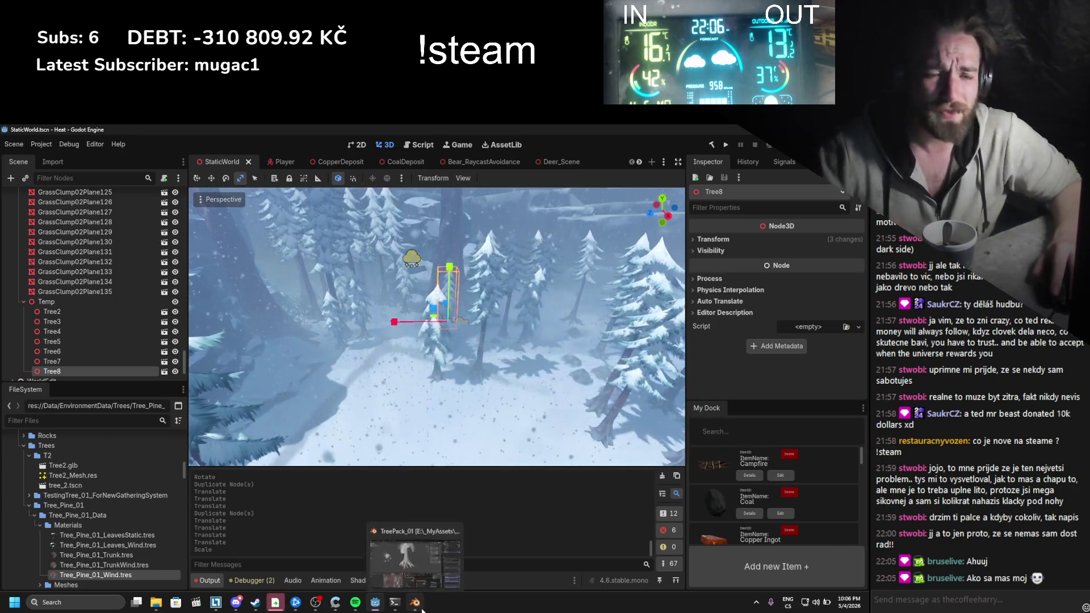
Step: Duplicate pine tree T2 along Y beside the original and rename the copy T3
click(422, 609)
scroll(445, 403, up, 3)
key(ctrl+s)
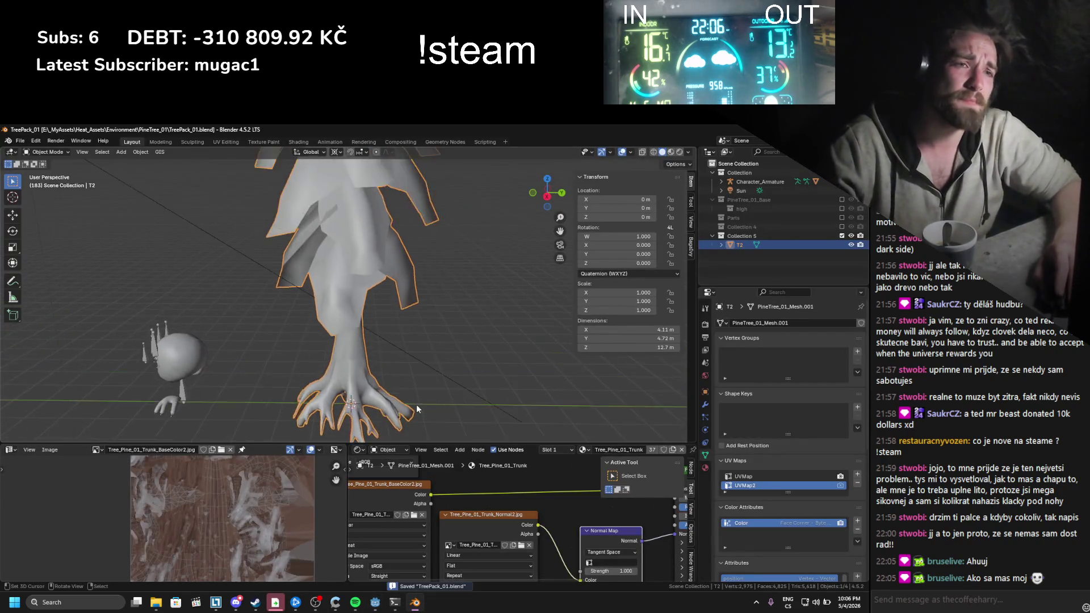
scroll(417, 404, down, 4)
key(shift+d)
key(y)
click(298, 340)
double_click(749, 255)
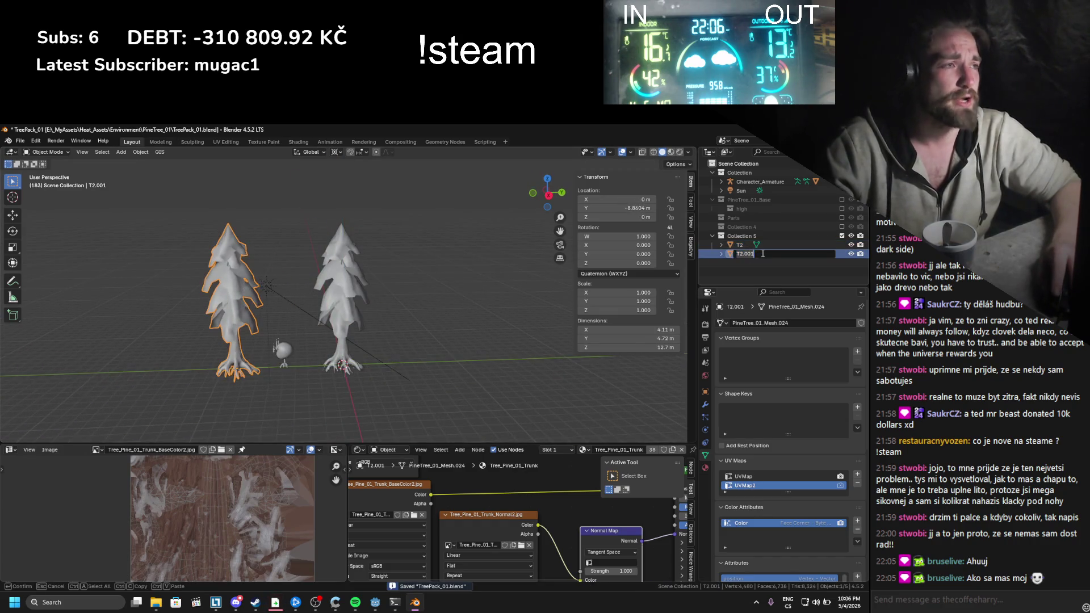
key(KP_Decimal)
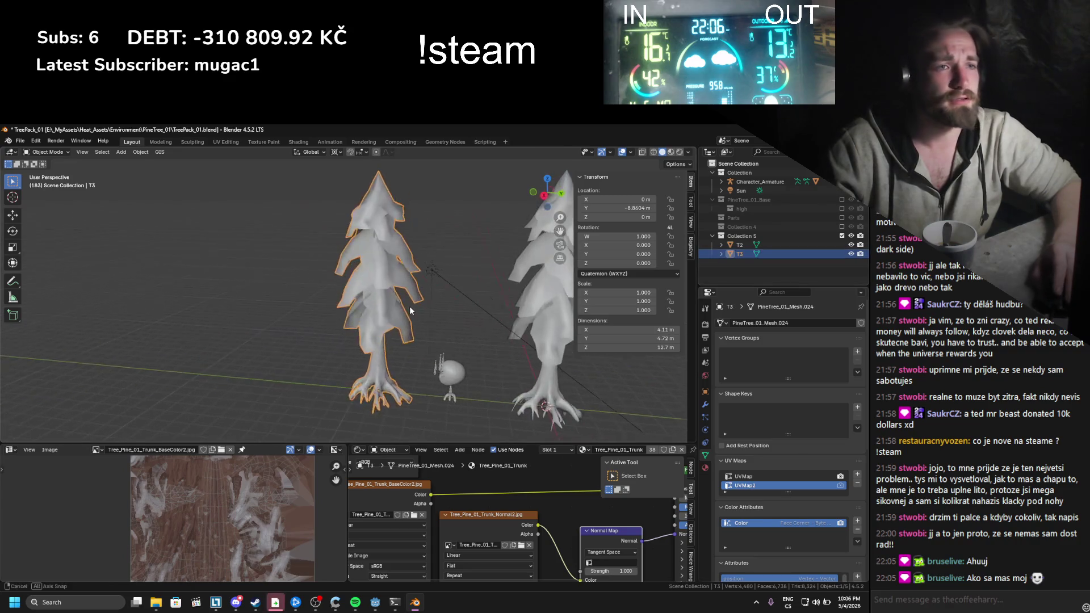
Step: Delete T3's Tree_Pine_01_Leaves geometry, leaving the bare trunk, and save the file
key(Tab)
click(706, 468)
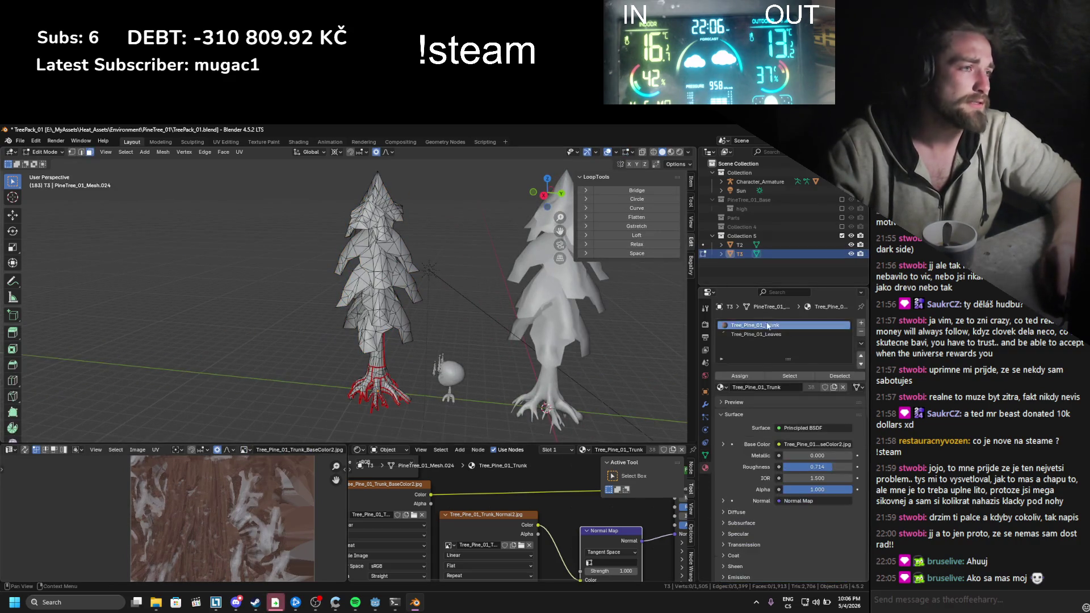
click(775, 335)
click(790, 376)
key(KP_Decimal)
key(x)
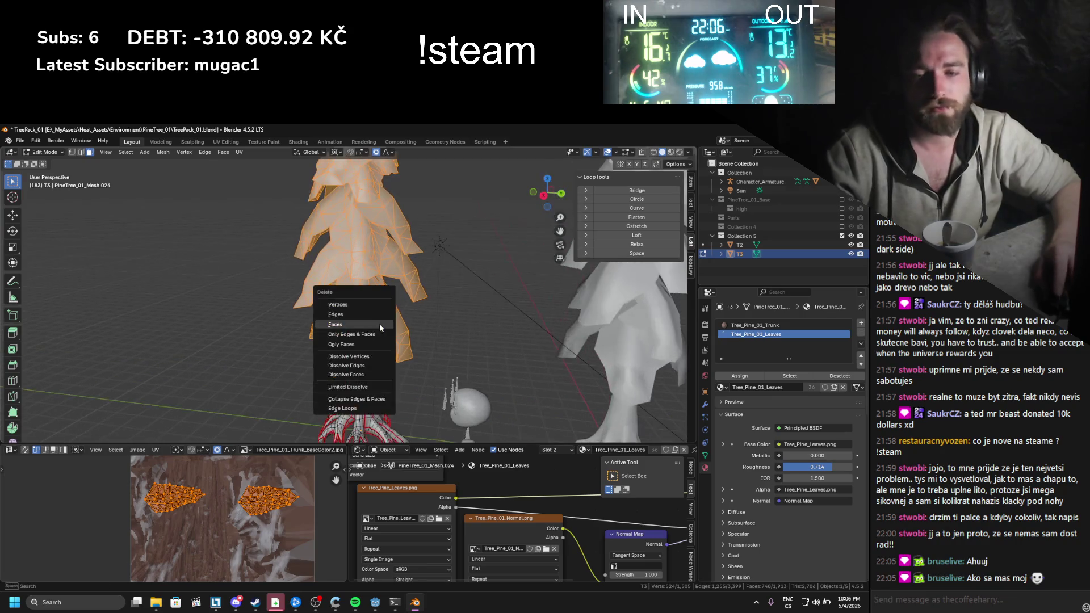
click(370, 302)
scroll(390, 307, down, 5)
key(Tab)
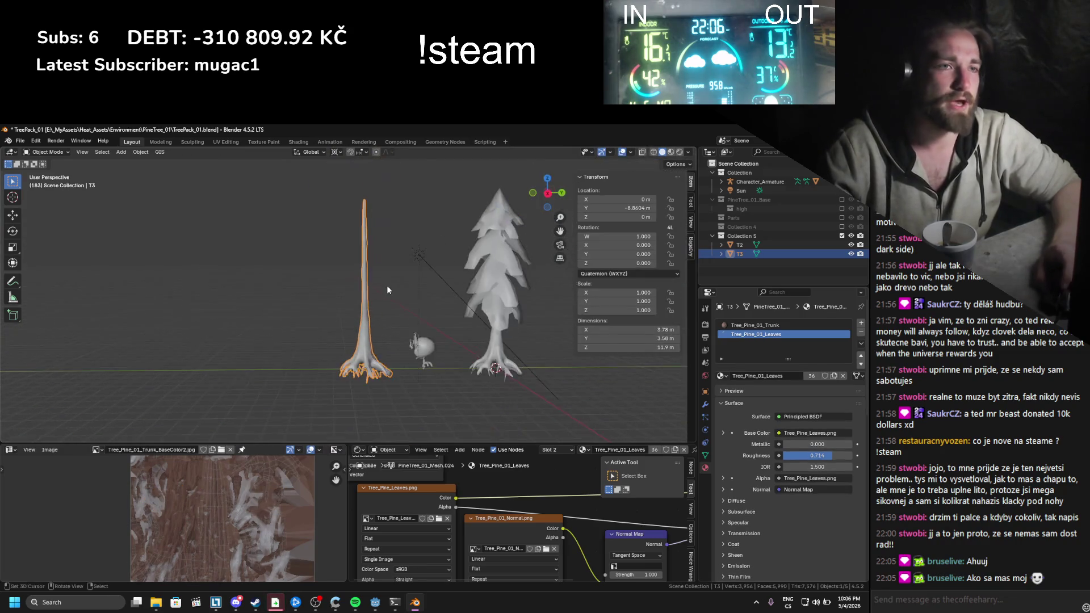
key(ctrl+s)
scroll(350, 323, up, 3)
drag(329, 281, 341, 280)
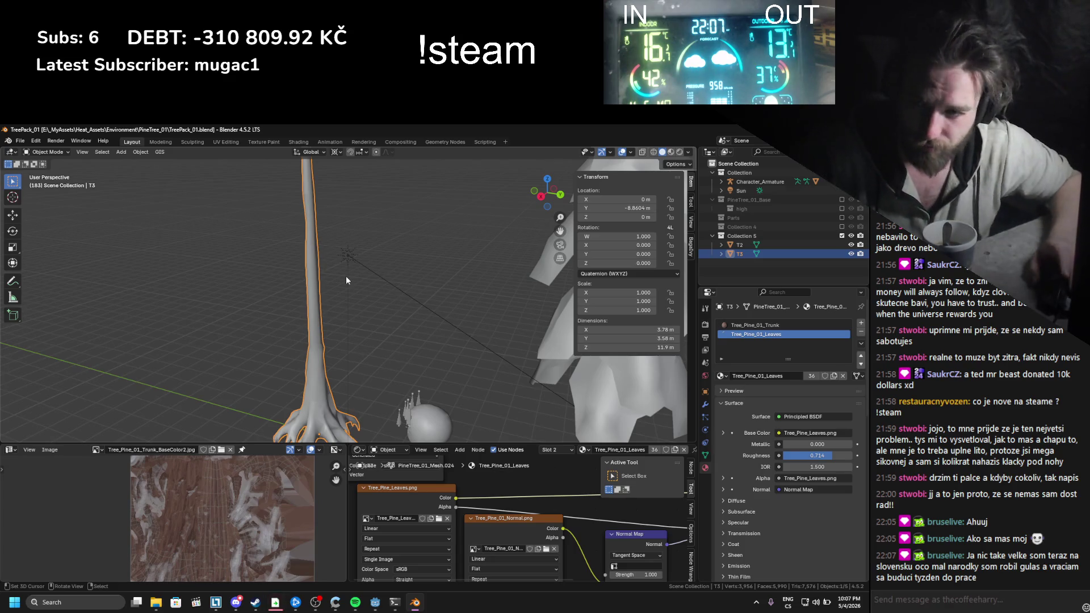
Step: Delete the old bare trunk T3, save, and include PineTree_01_Base to select the full pine
scroll(328, 276, down, 5)
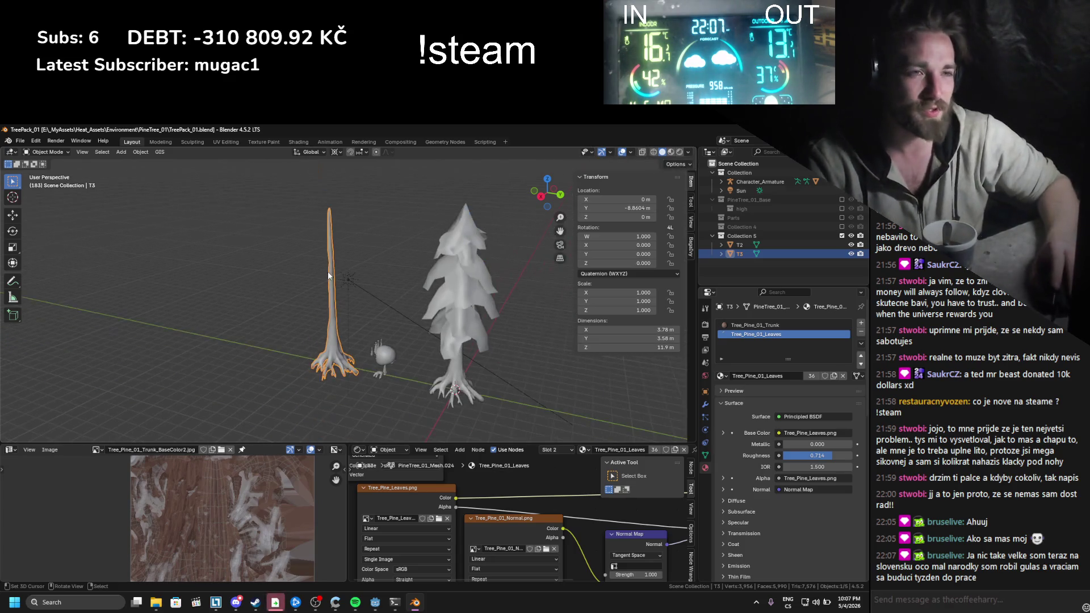
key(Delete)
key(ctrl+s)
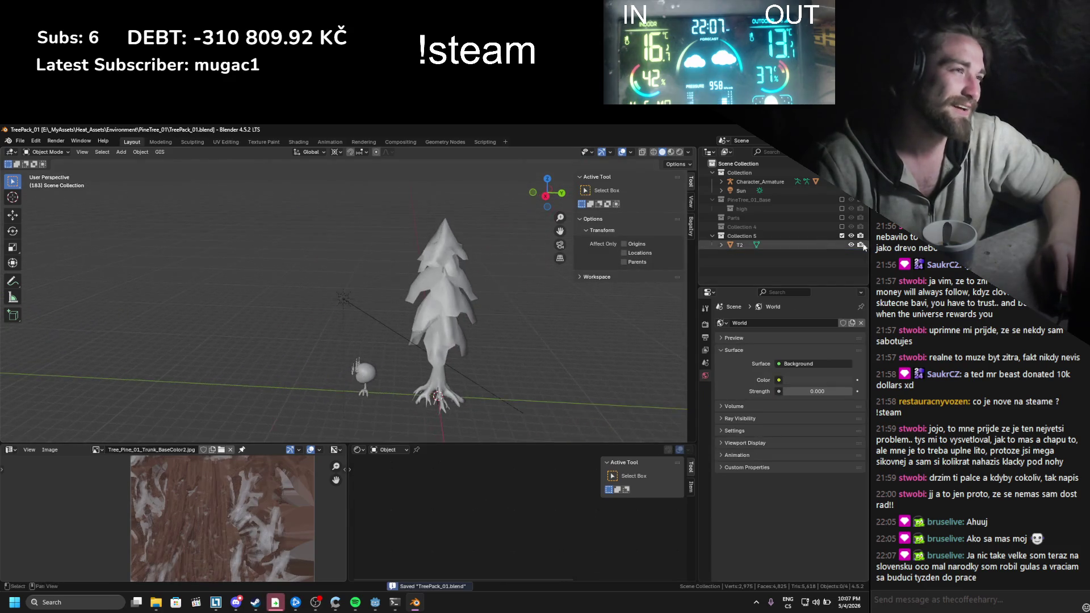
click(842, 227)
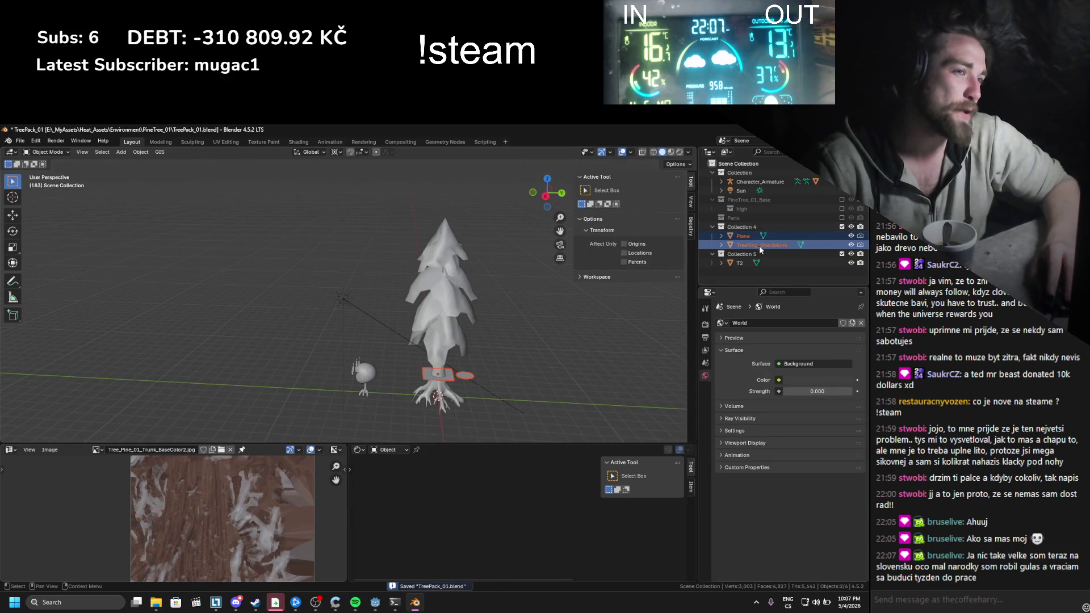
click(842, 227)
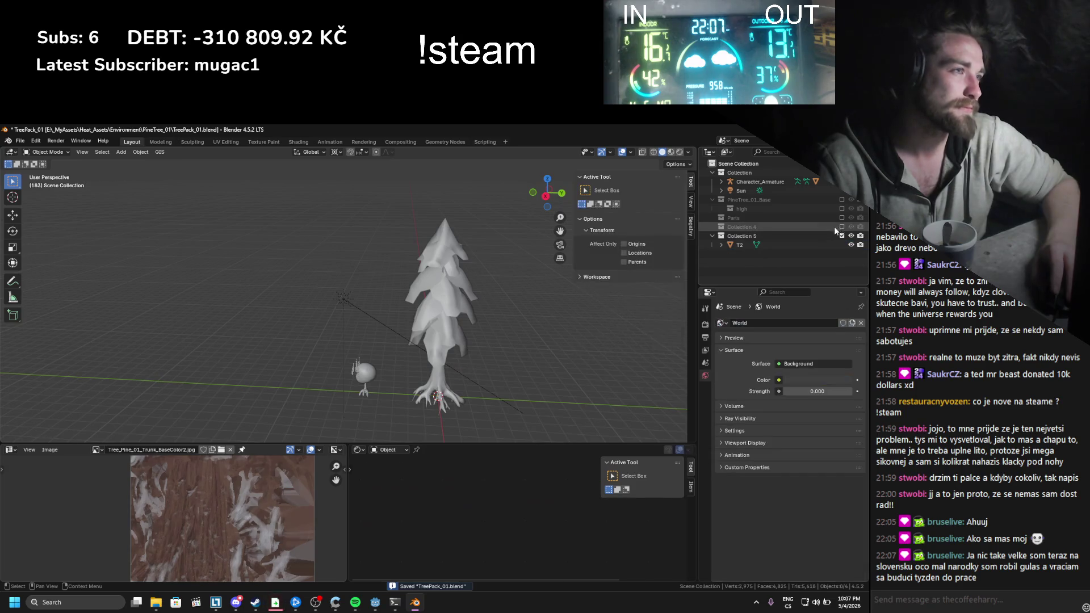
click(842, 200)
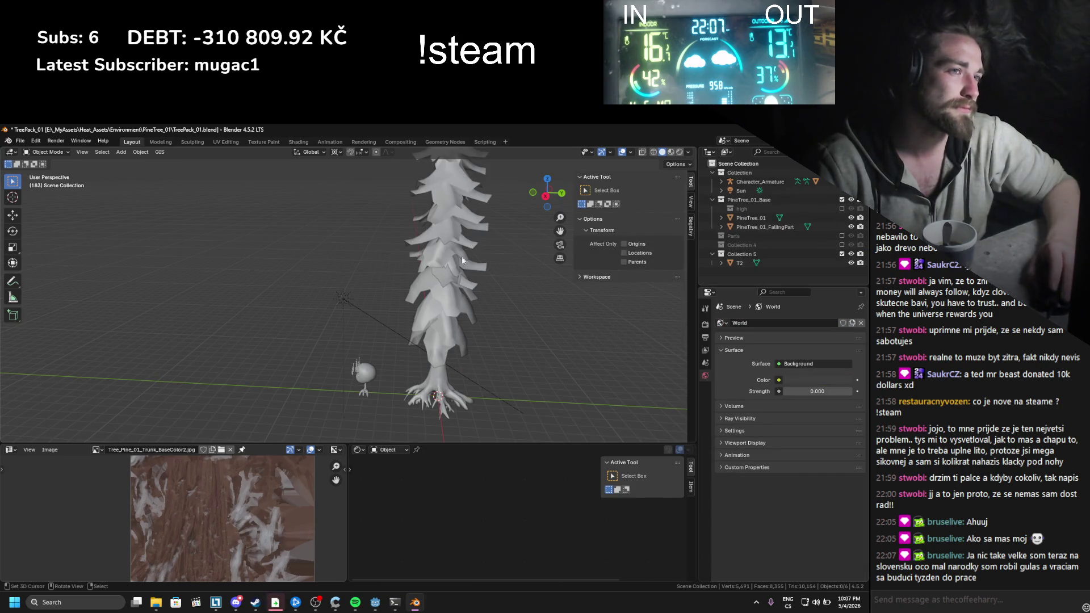
click(455, 287)
scroll(494, 267, up, 2)
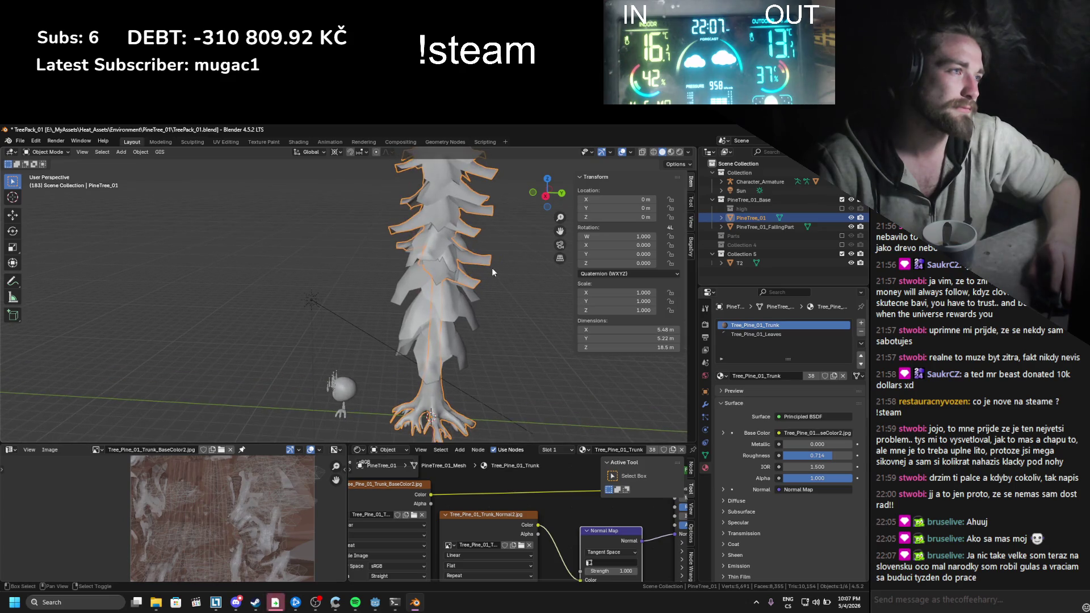
drag(498, 278, 468, 286)
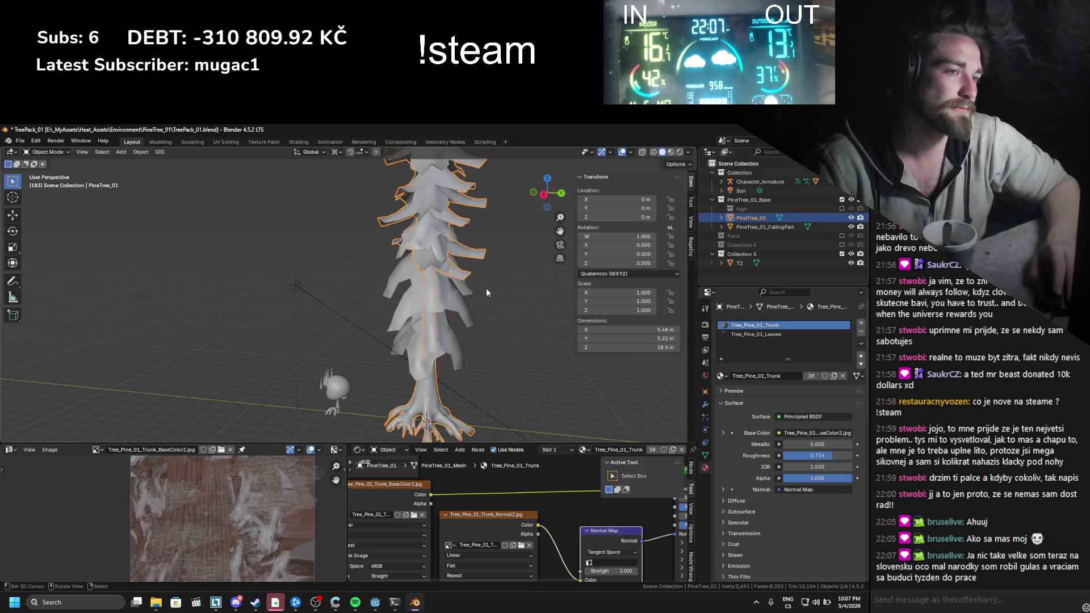
Step: Duplicate the pine tree along Y, placing the copy at Y -11.53 m
key(shift+d)
key(y)
click(521, 277)
click(842, 200)
click(841, 199)
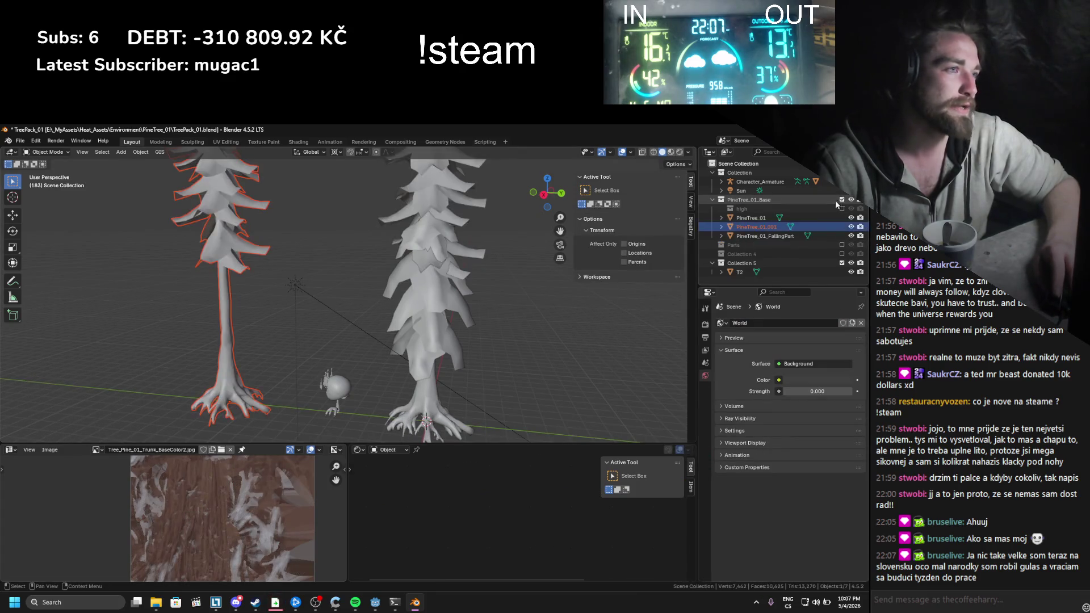
Step: Move the copied tree into a new collection named T3
click(242, 258)
key(m)
click(241, 253)
text(T3)
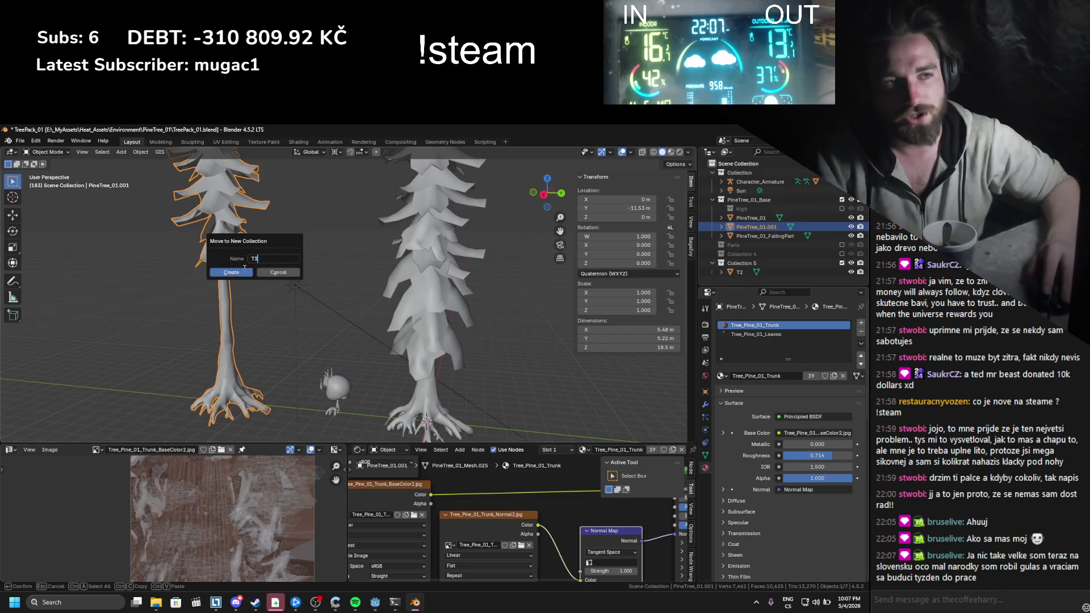
click(238, 272)
mouse_move(494, 274)
mouse_down()
mouse_move(459, 291)
mouse_move(400, 291)
mouse_move(455, 293)
mouse_move(468, 285)
mouse_move(364, 301)
mouse_up()
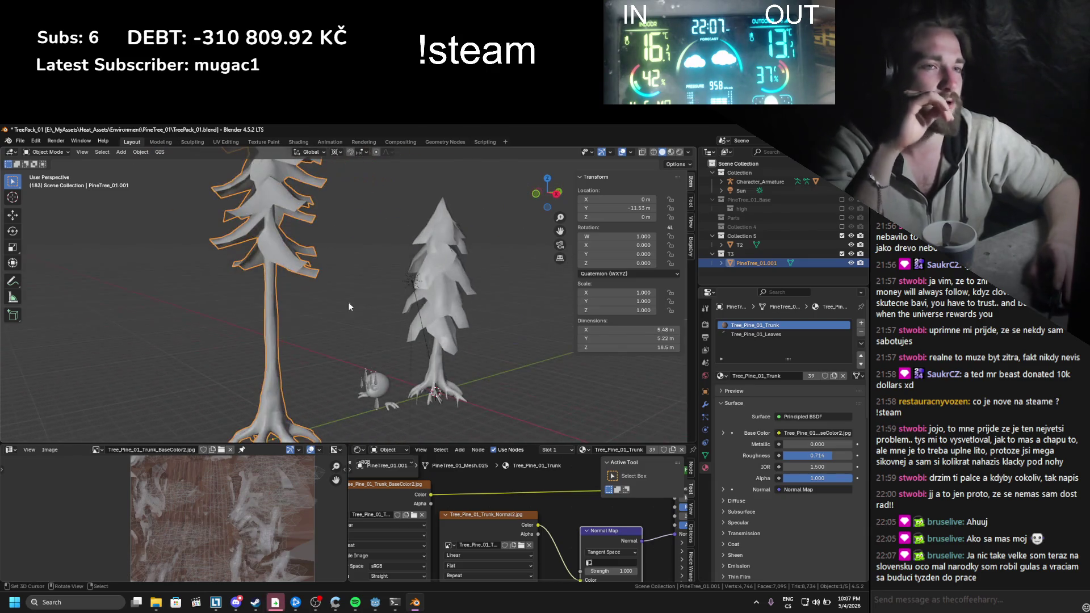
key(Tab)
Step: Merge overlapping vertices by distance on the copied tree's mesh and select all of it
key(m)
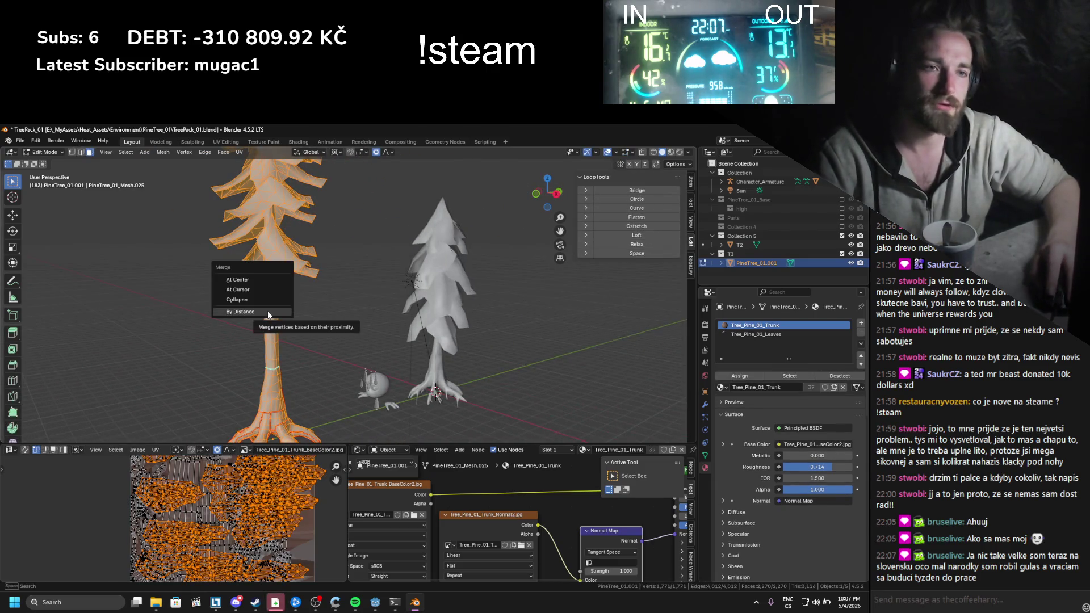
click(268, 311)
drag(274, 351, 357, 396)
click(335, 377)
key(a)
Step: Clear all seams on the tree mesh with the F3 'Clear Seam' command and save
key(F3)
text(clwe)
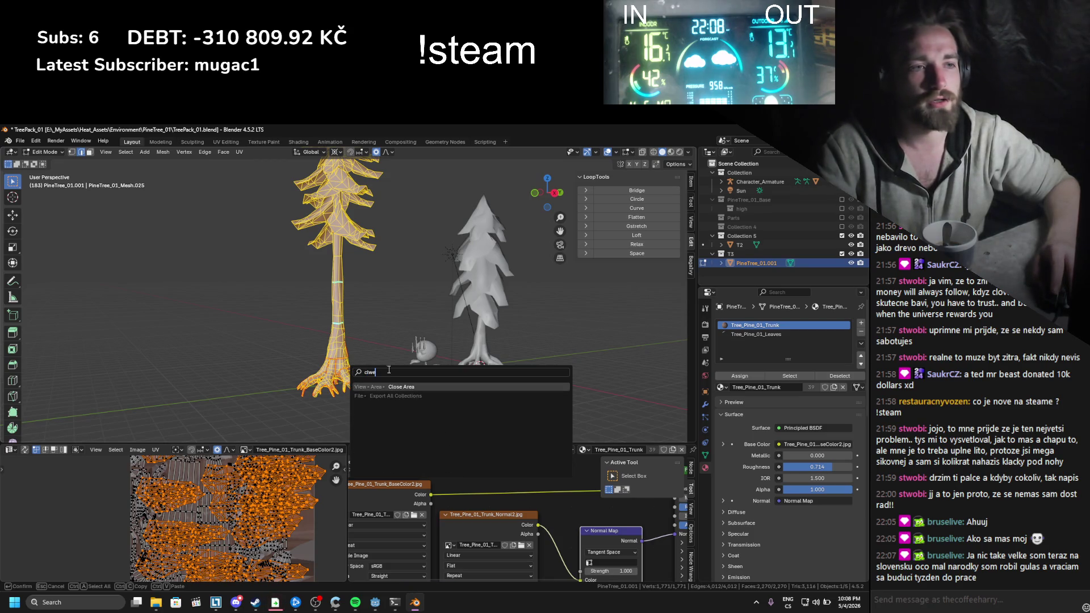
key(BackSpace)
key(BackSpace)
text(ear)
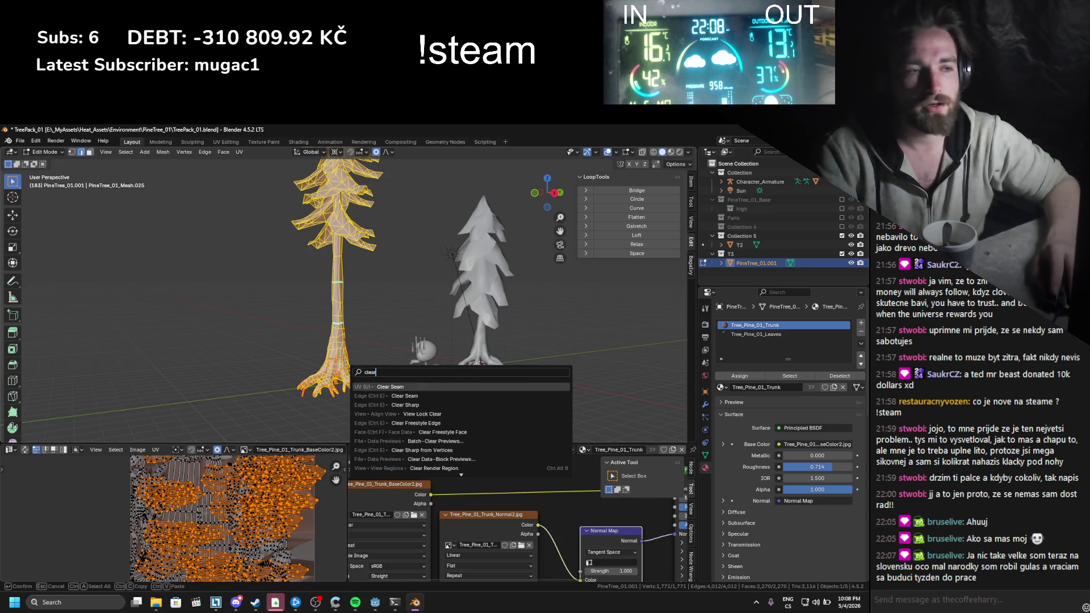
key(Return)
key(ctrl+s)
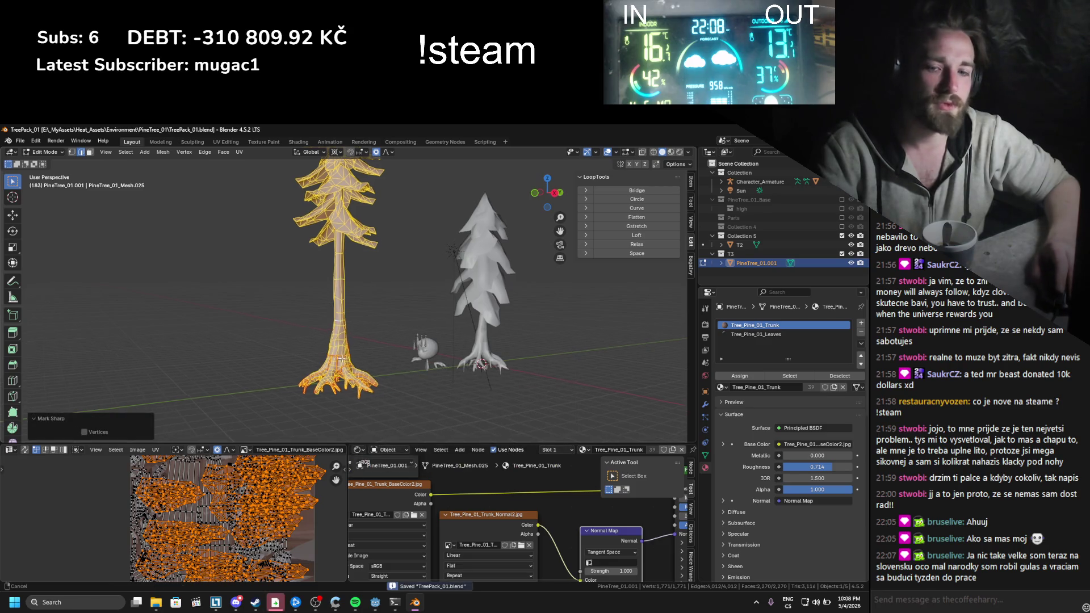
key(Tab)
scroll(352, 356, up, 3)
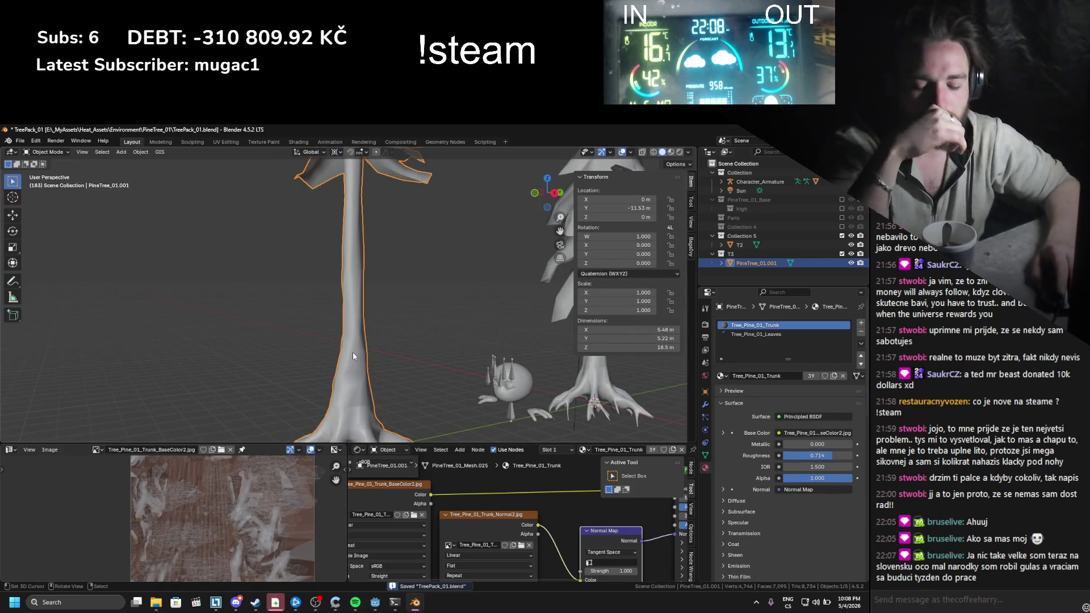
scroll(353, 352, down, 3)
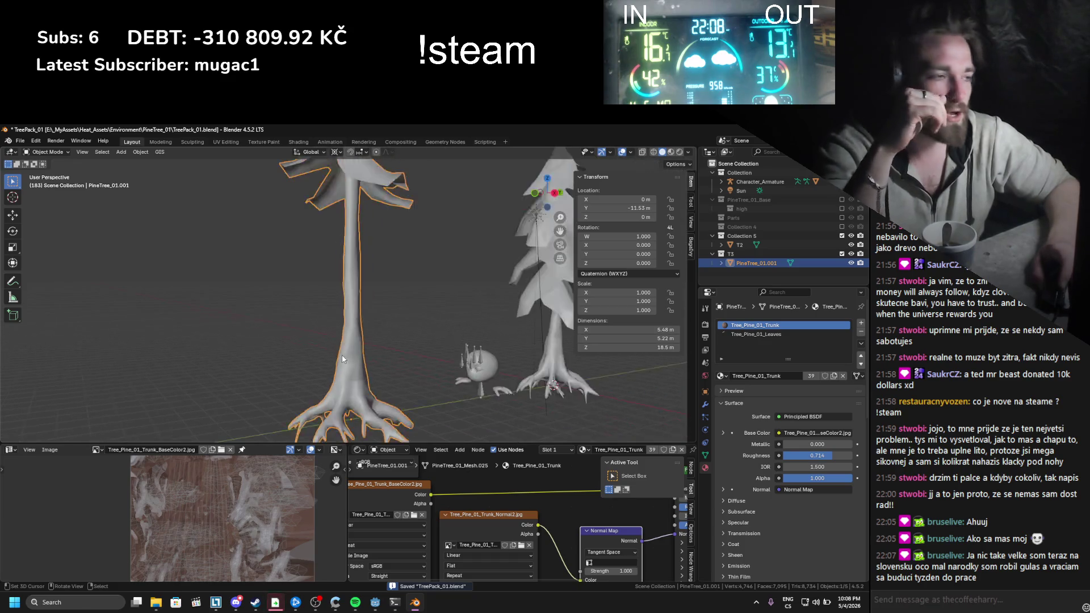
scroll(335, 339, up, 2)
key(ctrl+s)
scroll(321, 330, up, 4)
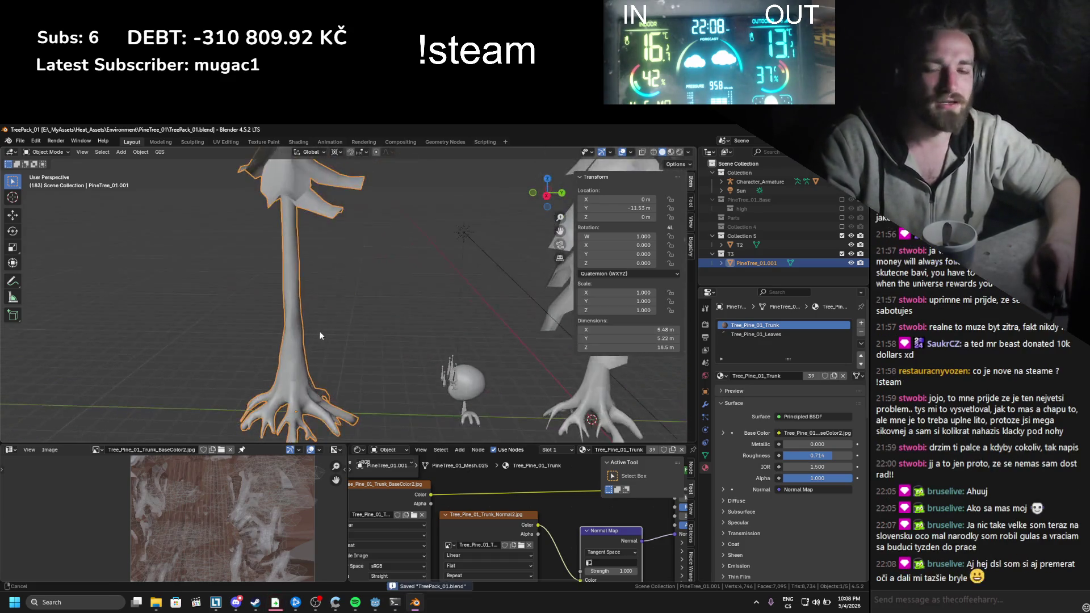
scroll(328, 317, down, 2)
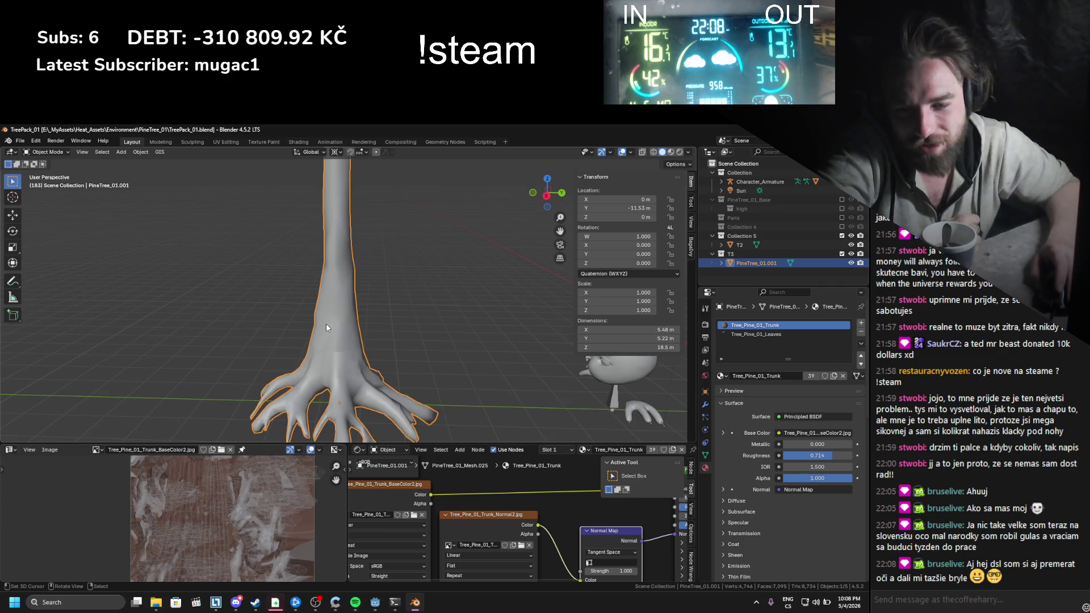
scroll(326, 324, down, 4)
scroll(326, 326, up, 3)
scroll(321, 326, down, 1)
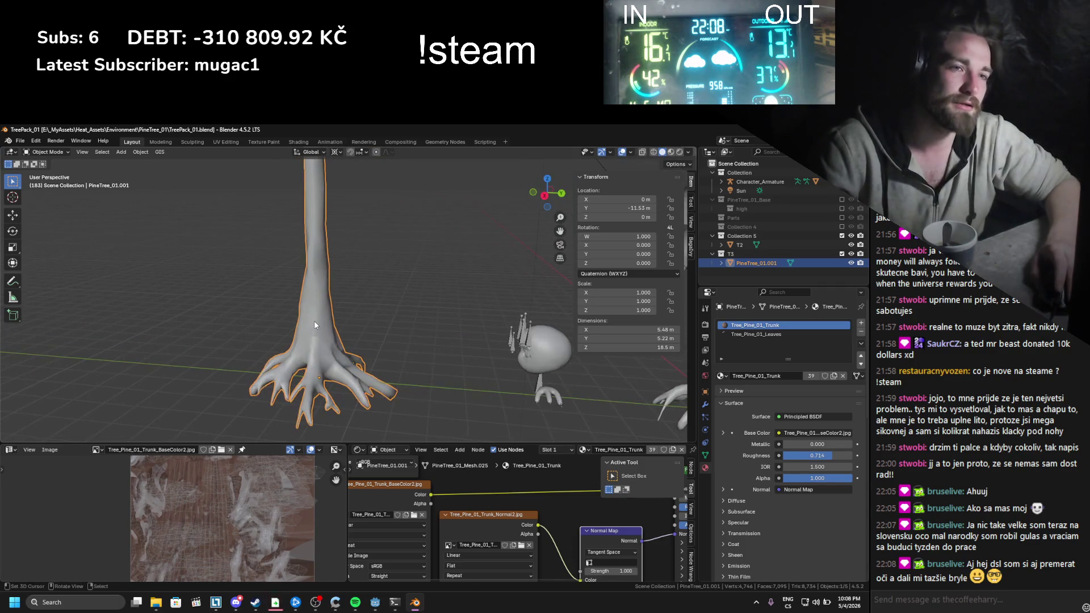
key(ctrl+s)
Step: Delete the large n-gon face at the trunk base and save the file
key(Tab)
scroll(355, 340, up, 5)
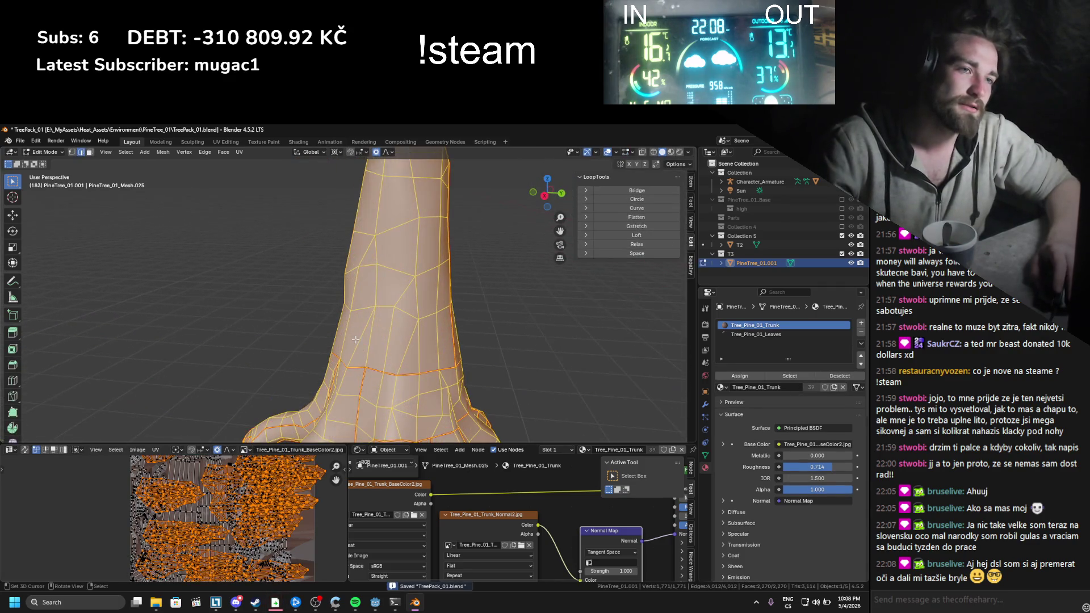
click(401, 381)
key(KP_Decimal)
scroll(330, 336, down, 6)
scroll(330, 336, up, 6)
alt+click(335, 298)
key(x)
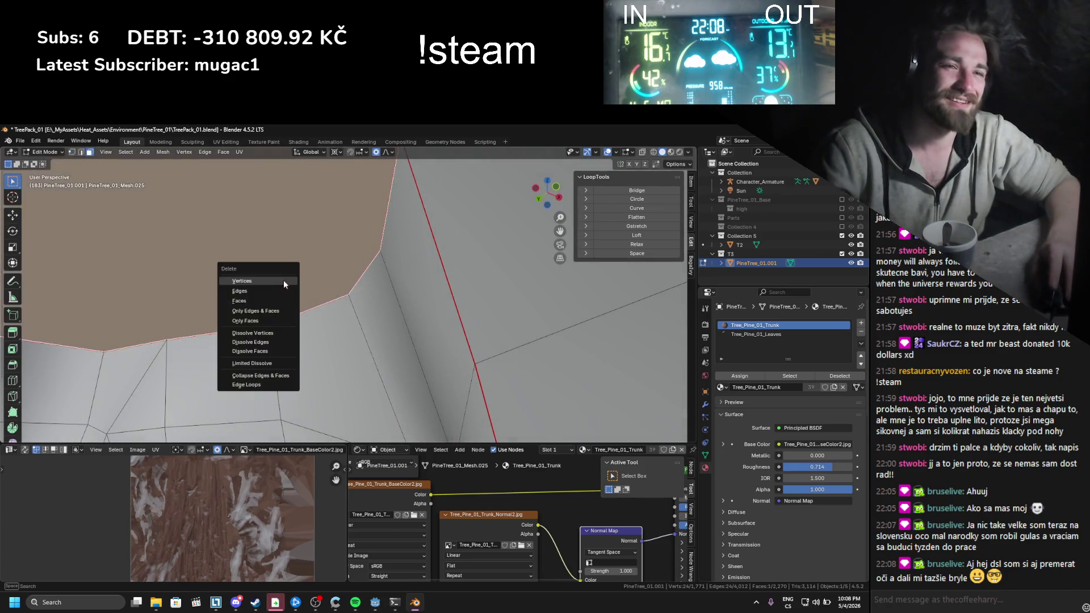
click(272, 303)
scroll(340, 301, up, 4)
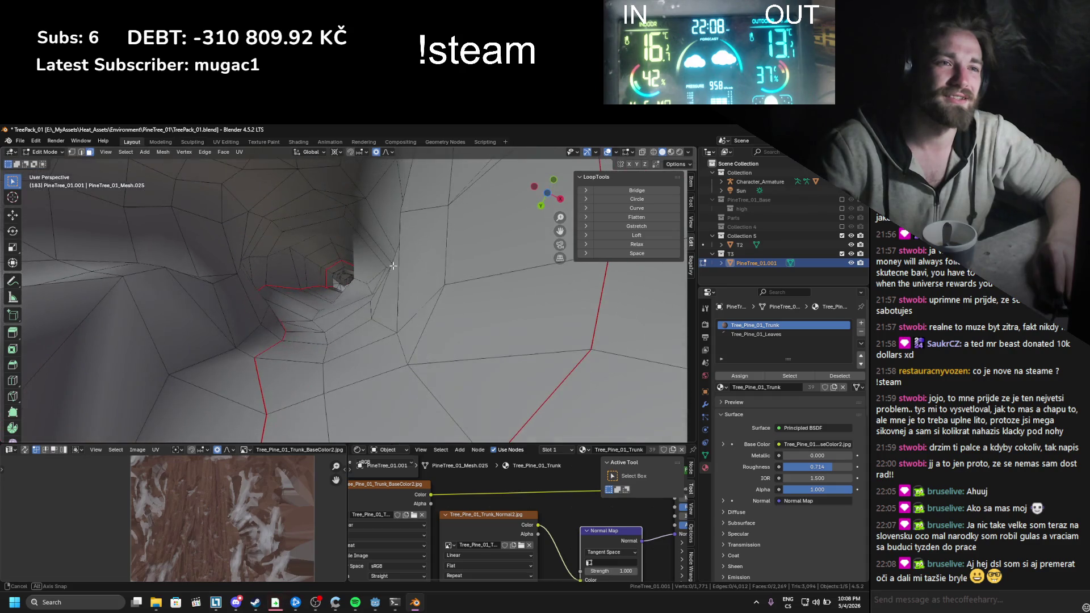
key(Tab)
scroll(374, 301, down, 8)
key(ctrl+s)
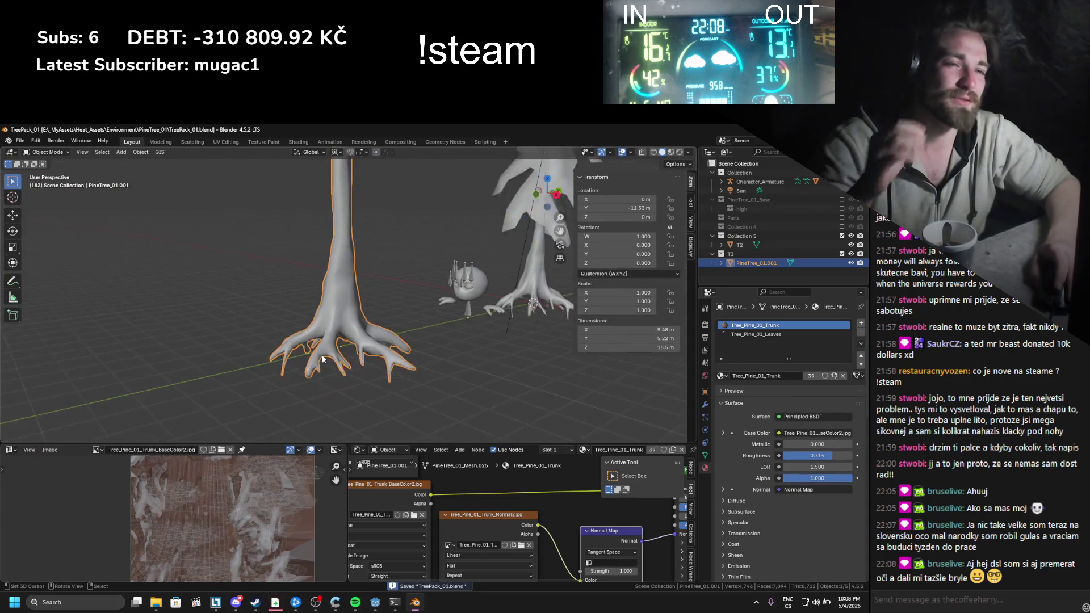
Step: Orbit around the trunk and the other tree, then save the file
drag(290, 370, 268, 346)
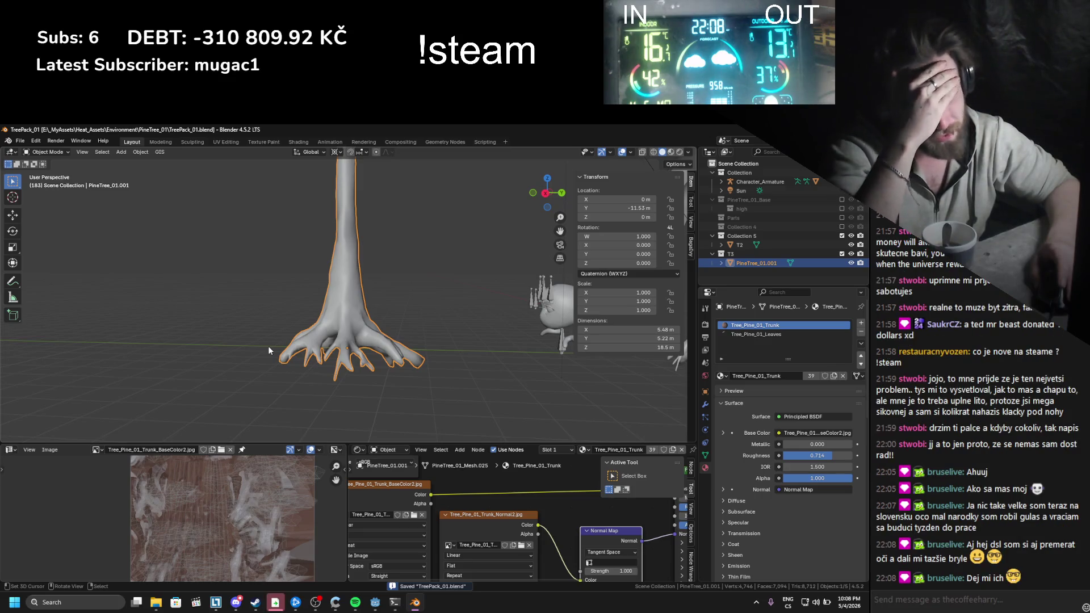
mouse_move(389, 281)
mouse_down()
mouse_move(404, 286)
mouse_move(353, 295)
mouse_move(344, 308)
mouse_move(434, 297)
mouse_move(373, 339)
mouse_move(369, 307)
mouse_up()
key(ctrl+s)
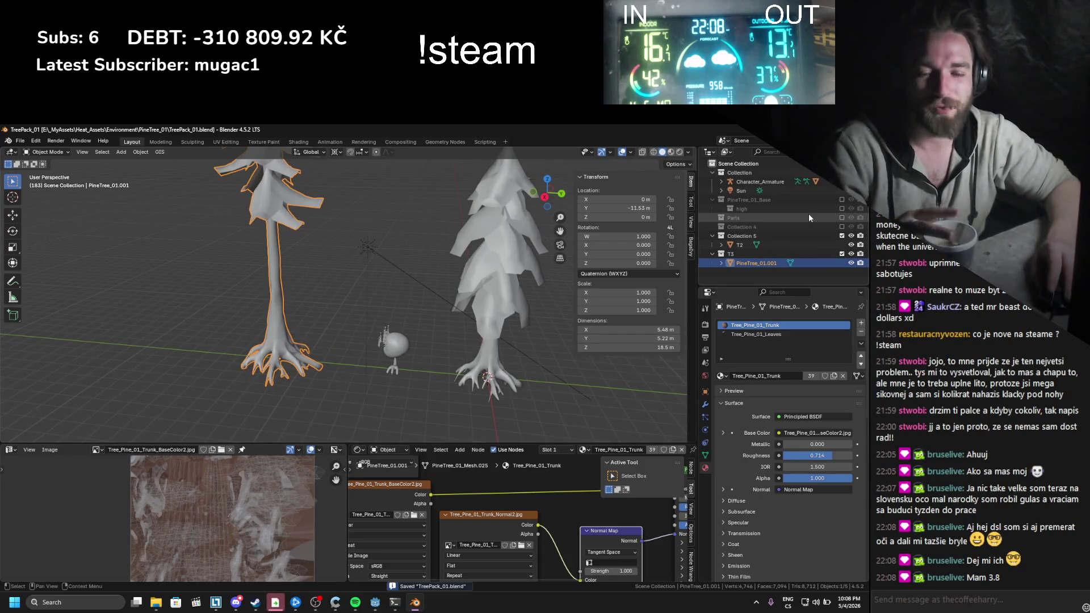
Step: Tick the Parts collection in the Outliner and select PineTree_01_Stump
click(841, 200)
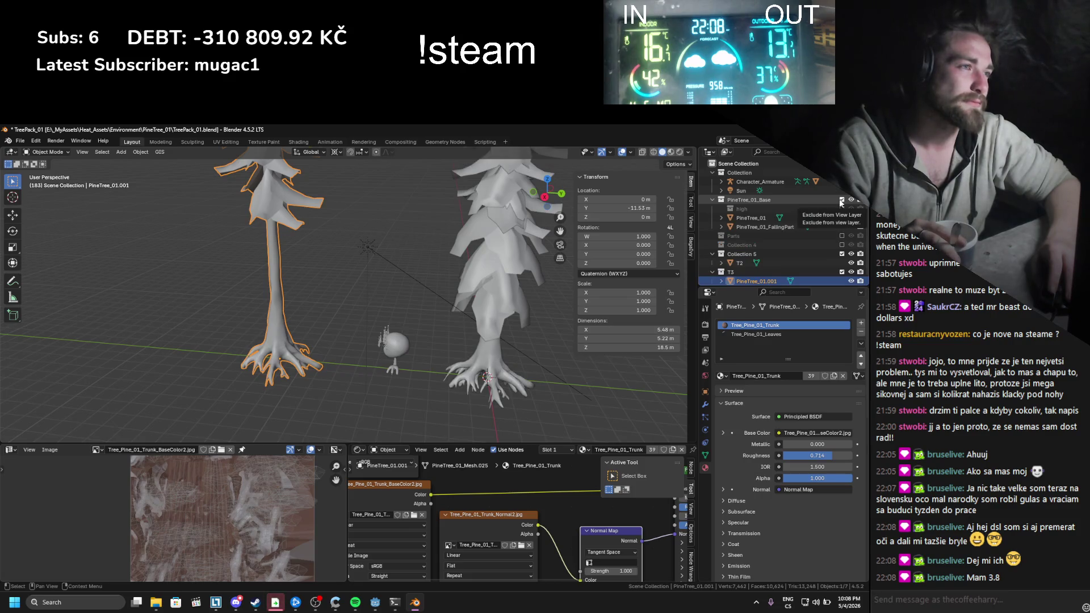
click(841, 200)
click(841, 218)
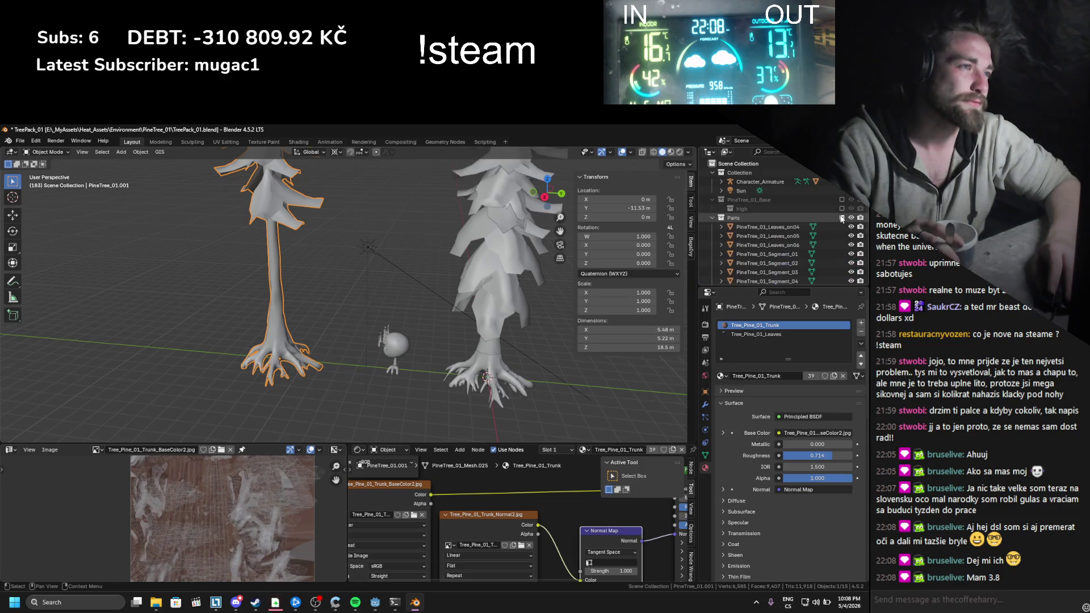
scroll(802, 247, down, 4)
click(774, 232)
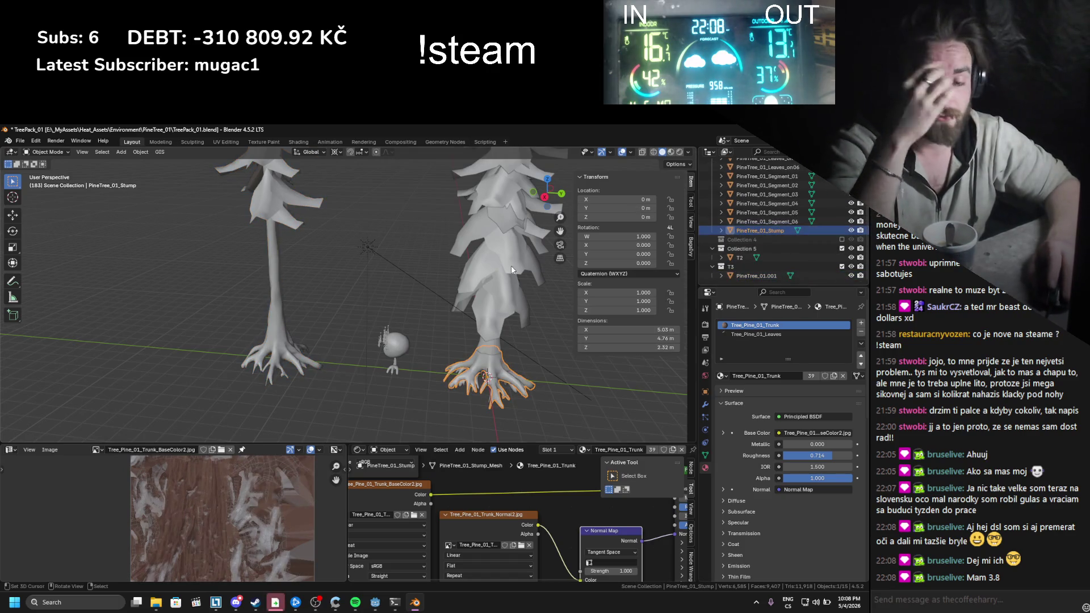
Step: Duplicate the pine stump and move the copy into a new collection named 'Stump'
key(shift+d)
right_click(396, 231)
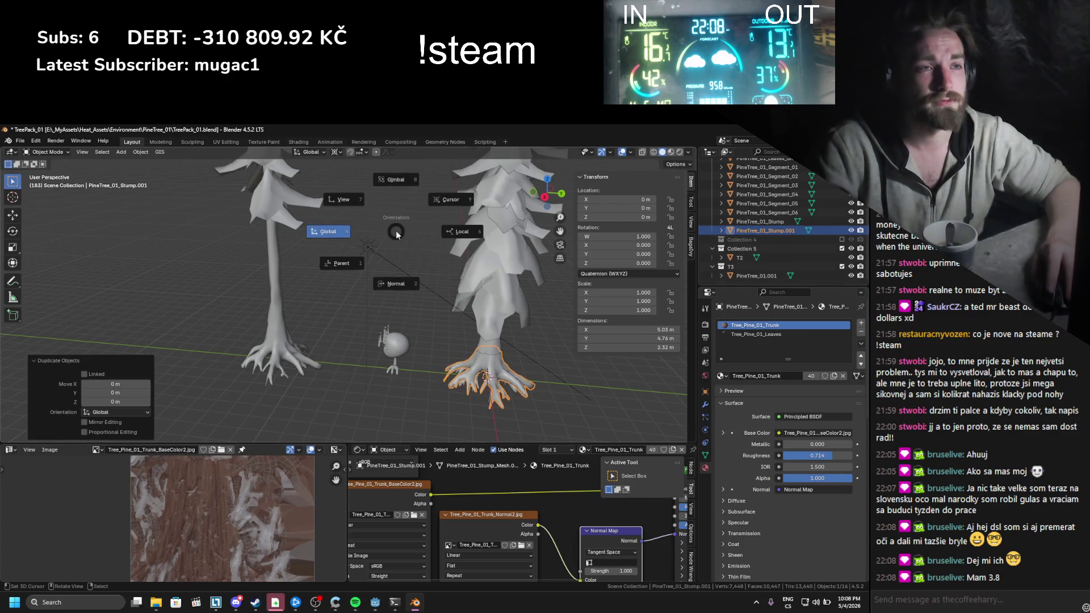
key(m)
click(396, 231)
text(Stump)
key(Return)
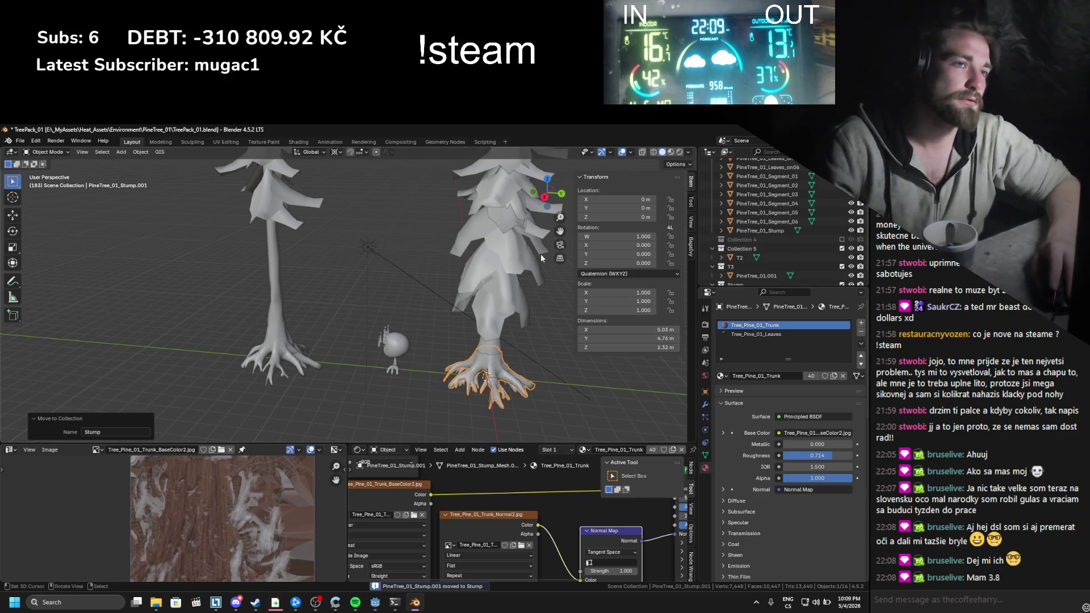
Step: Move the stump copy aside along the Y axis and save the blend file
scroll(806, 221, down, 2)
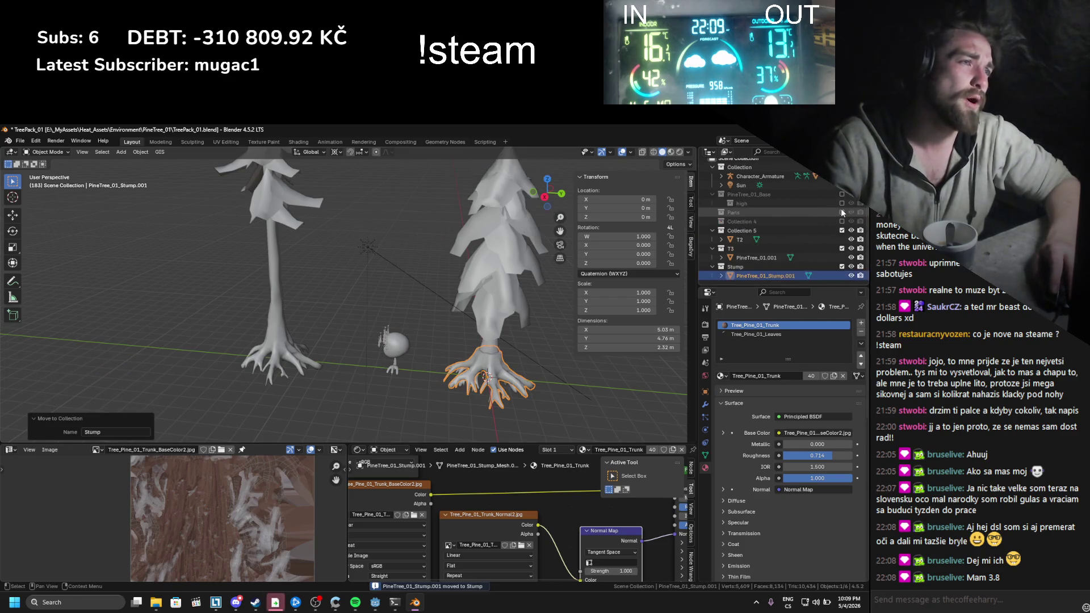
key(g)
key(y)
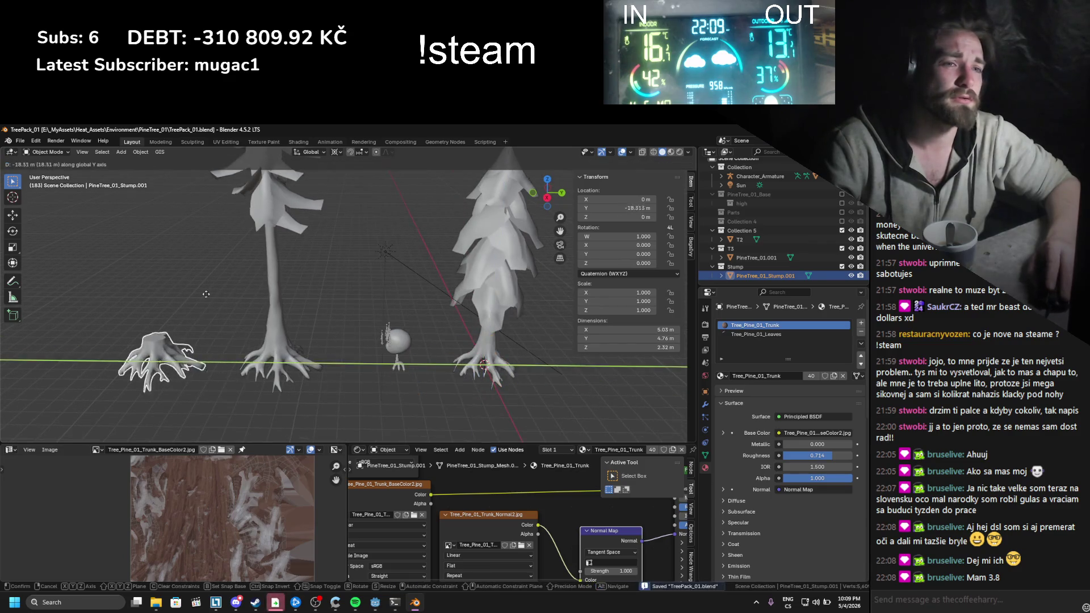
click(236, 296)
key(ctrl+s)
Step: Shift the stump copy further along Y and enter Edit Mode on its mesh
scroll(316, 297, up, 3)
key(g)
key(y)
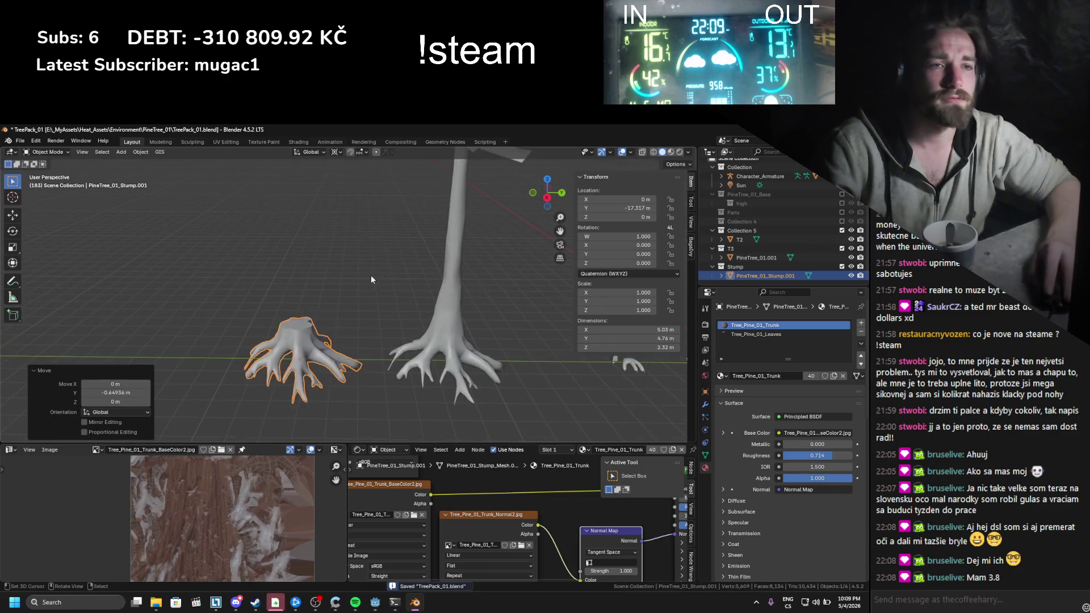
click(347, 308)
key(Tab)
scroll(348, 308, up, 5)
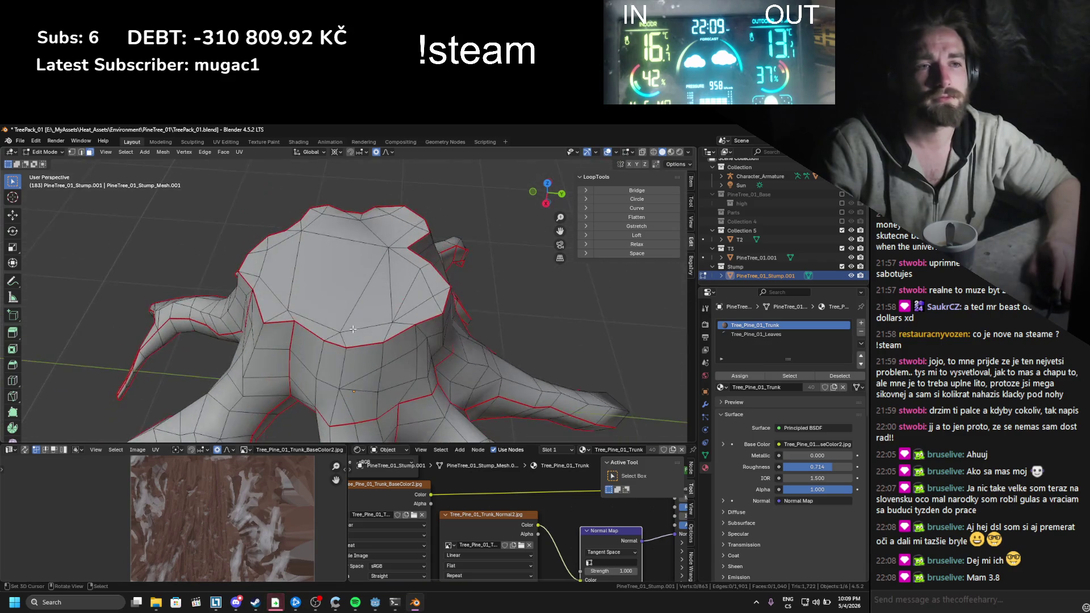
Step: Centre and orbit the view onto the stump top and start a shortest-path face selection along its rim
key(KP_Decimal)
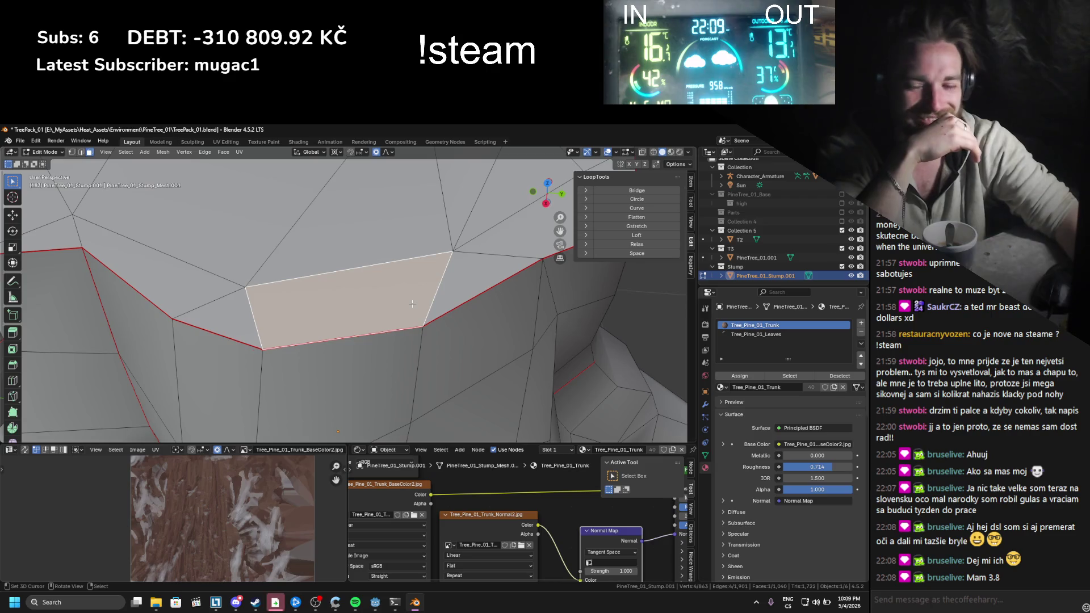
scroll(475, 219, down, 5)
drag(476, 219, 420, 313)
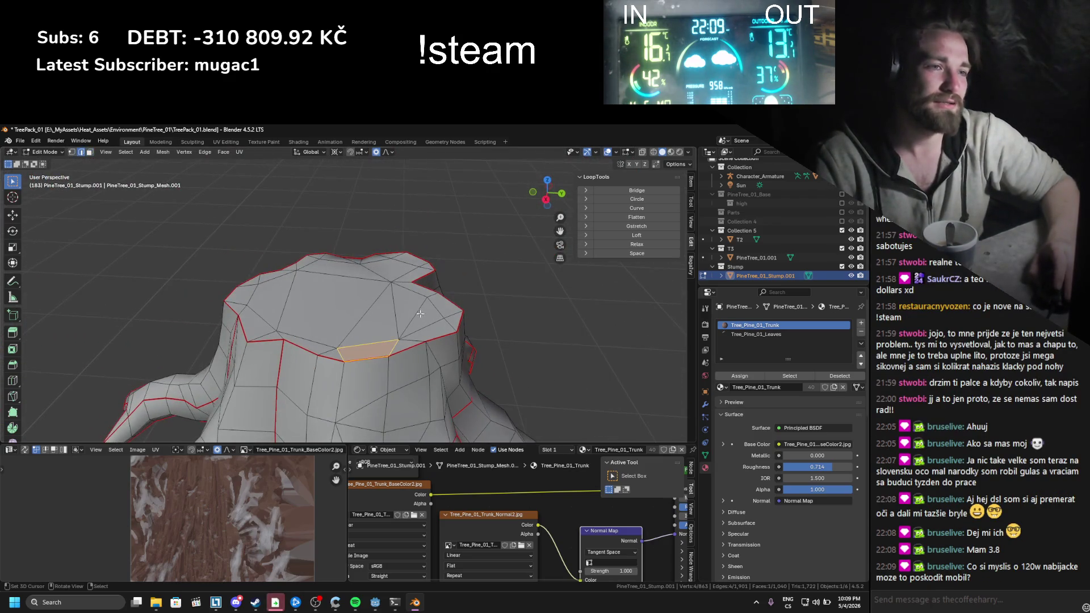
scroll(420, 314, up, 3)
drag(358, 330, 340, 318)
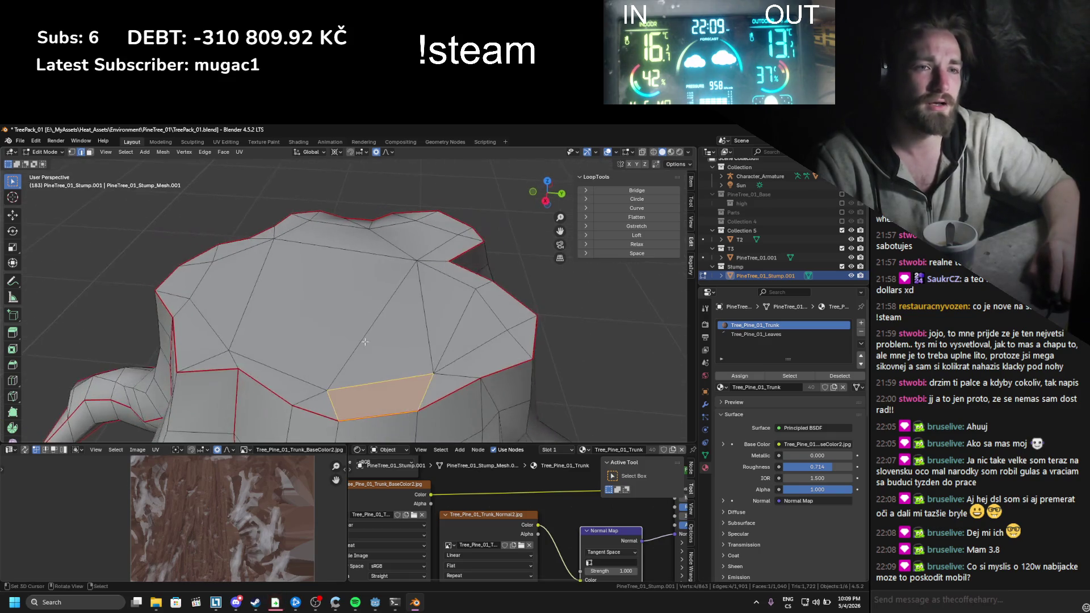
click(208, 361)
ctrl+click(185, 282)
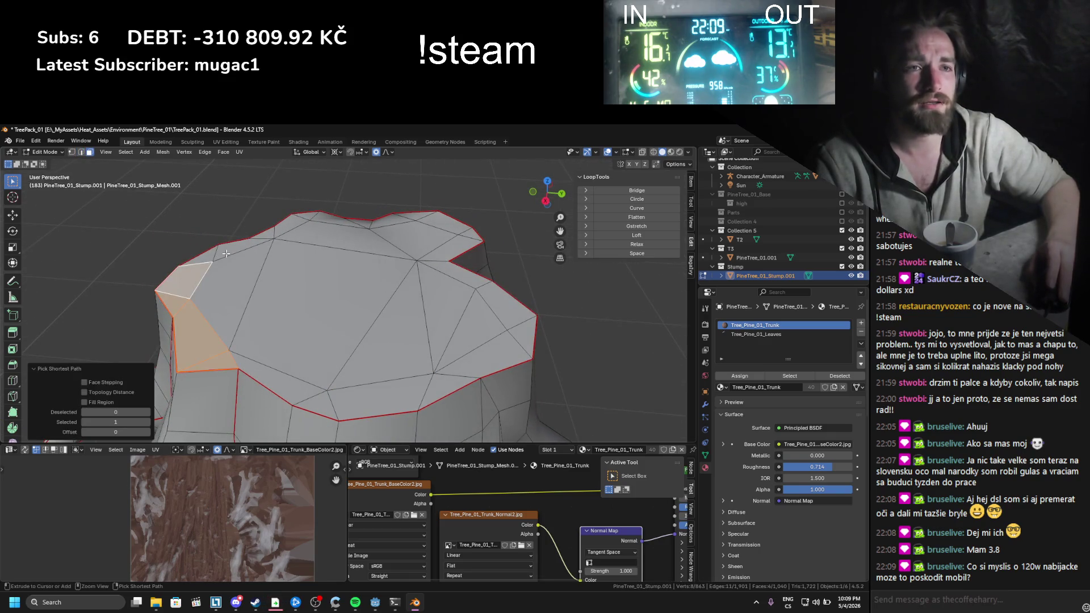
ctrl+click(226, 254)
Step: Close the rim face selection and circle-select the remaining inner top faces
scroll(226, 253, down, 3)
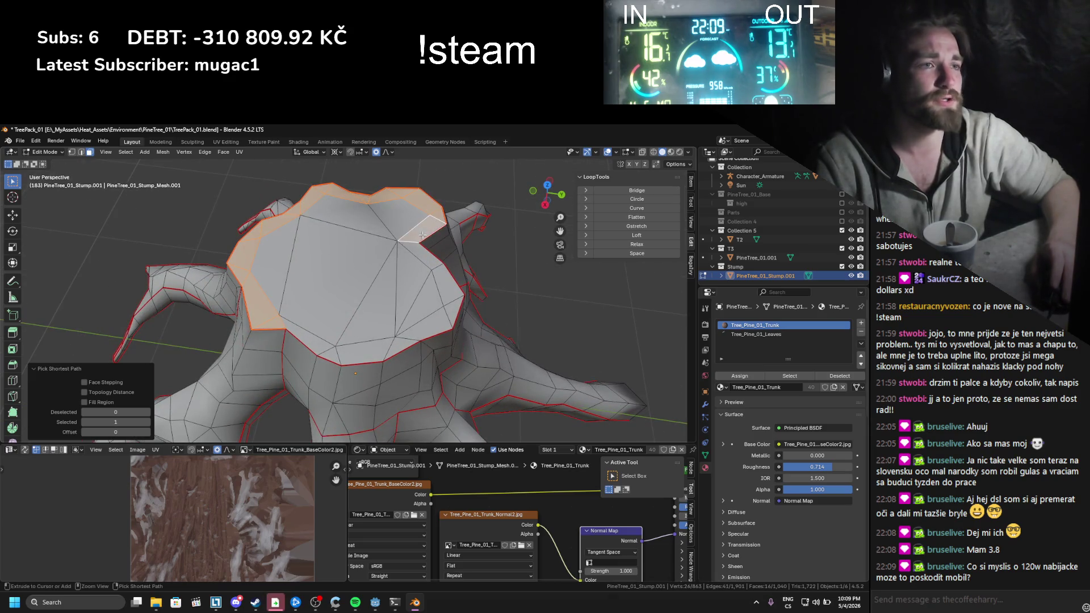
ctrl+click(451, 284)
ctrl+click(423, 332)
ctrl+click(366, 354)
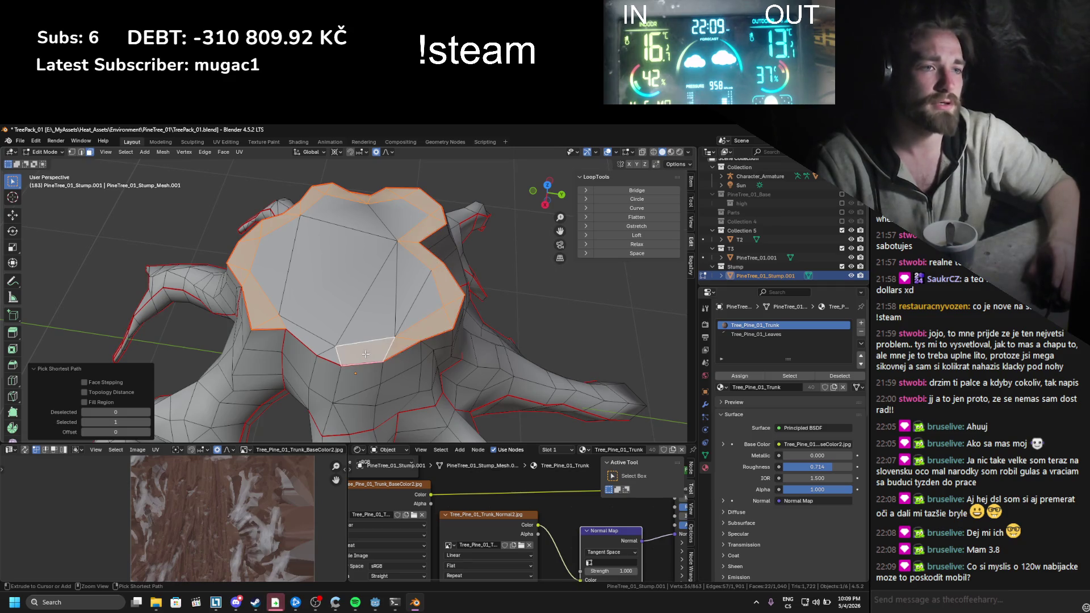
key(c)
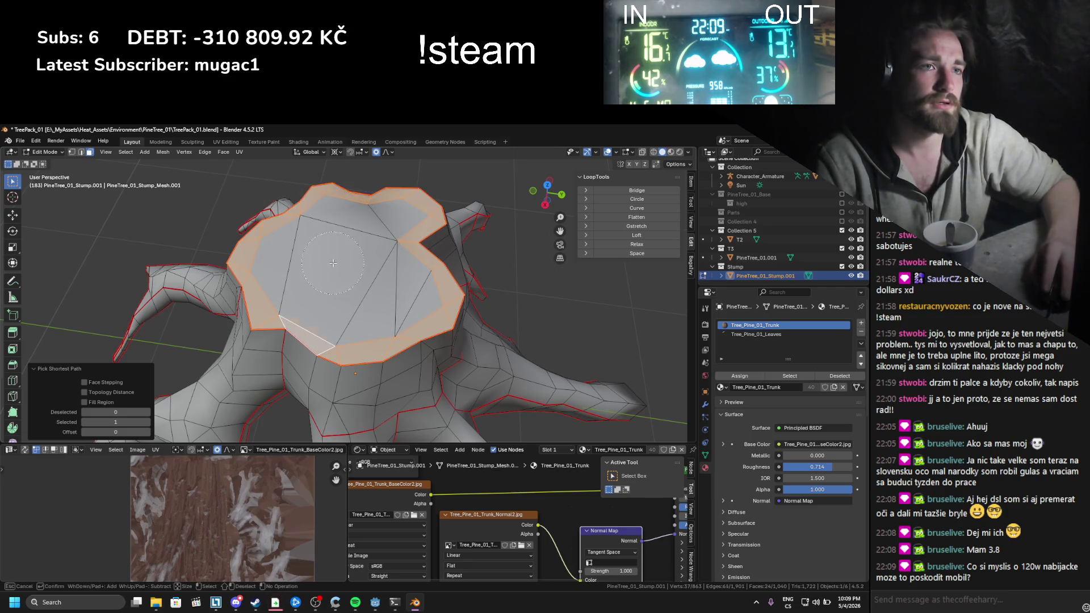
drag(352, 306, 366, 242)
key(Escape)
Step: Delete the selected top faces and extrude the hole's edge loop in place
key(x)
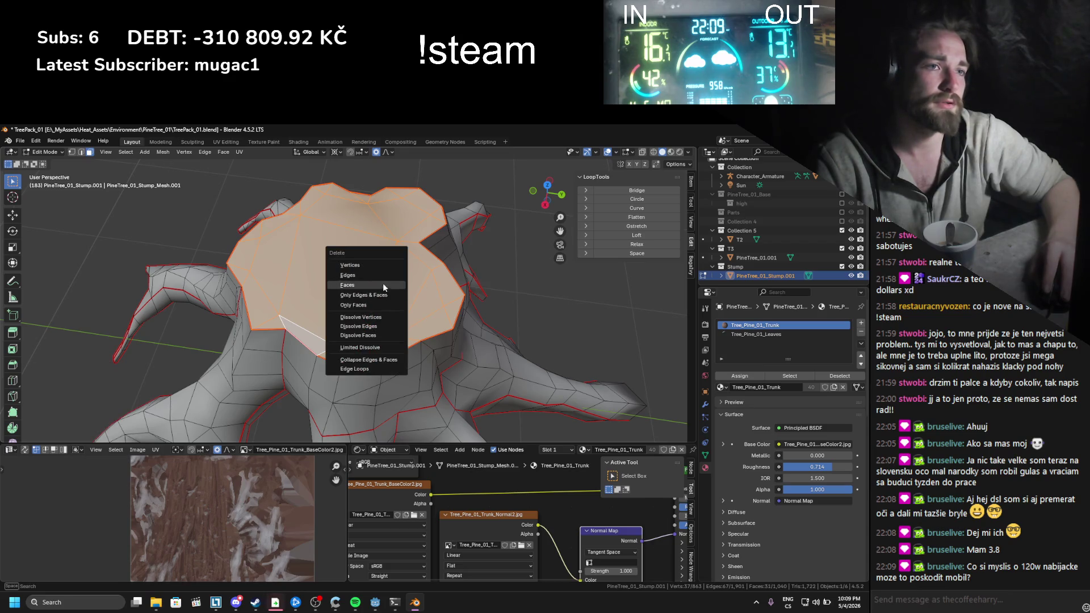
click(382, 283)
key(e)
key(Escape)
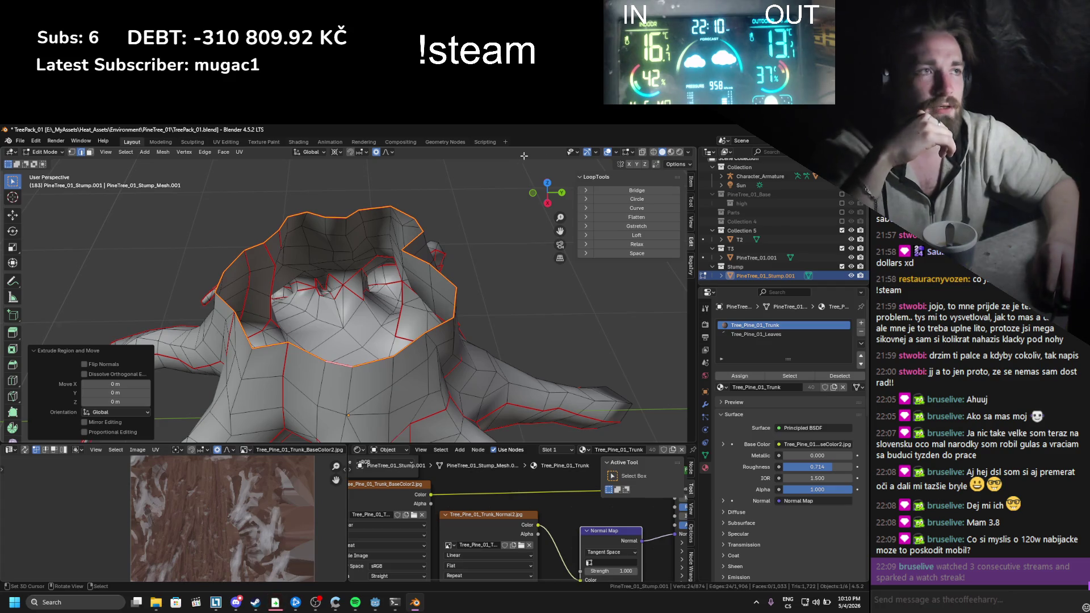
Step: Scale the new loop inward to 0.882 and extrude it down along Z about 0.056 m
click(344, 157)
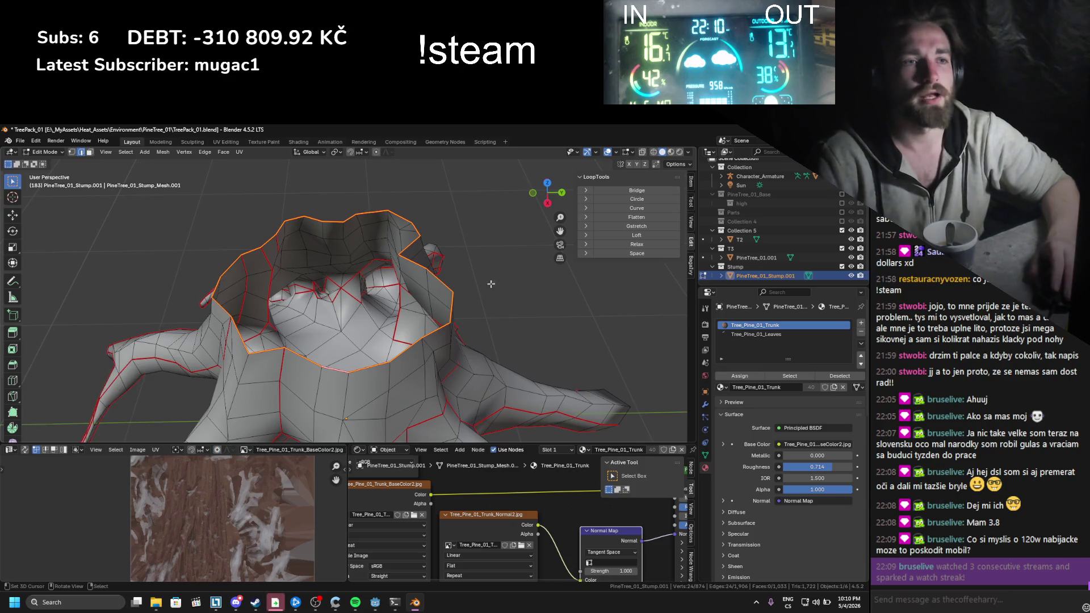
key(s)
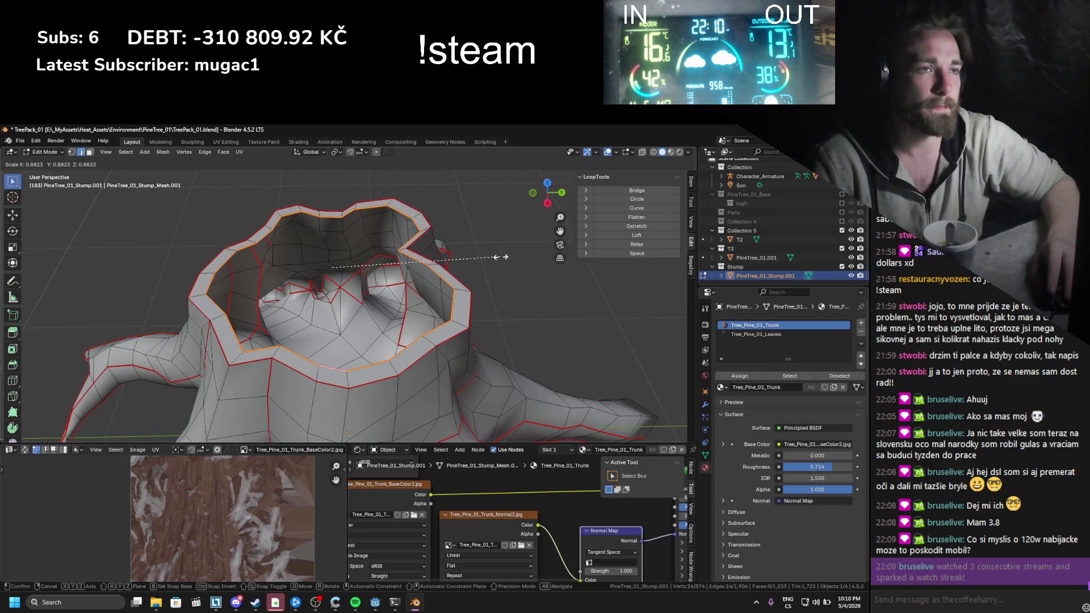
click(503, 257)
scroll(454, 302, up, 4)
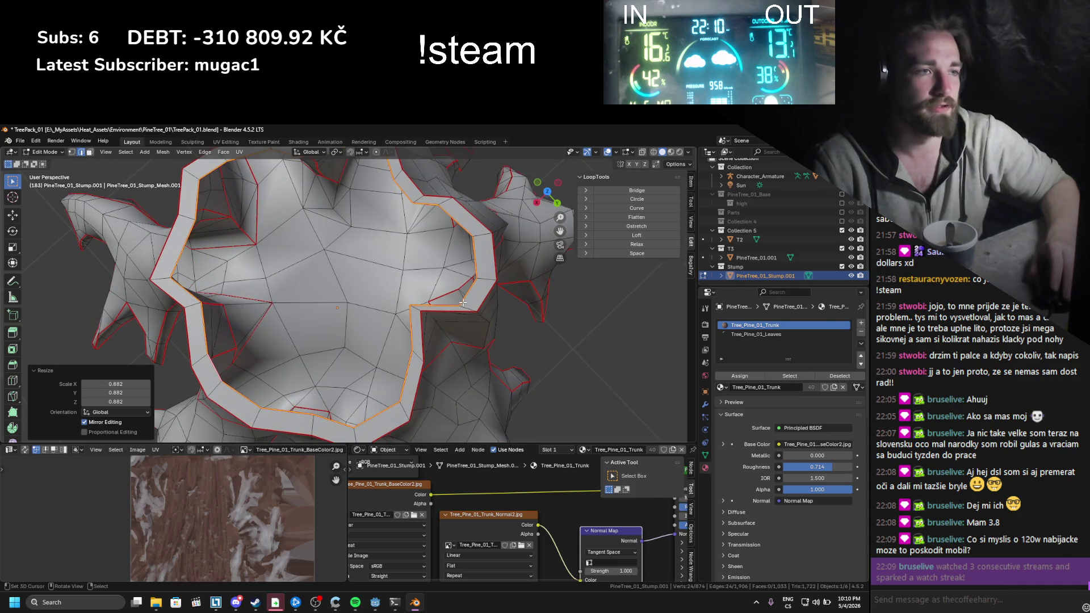
mouse_move(460, 305)
mouse_down()
mouse_move(426, 309)
mouse_move(424, 280)
mouse_move(422, 301)
mouse_up()
key(e)
key(z)
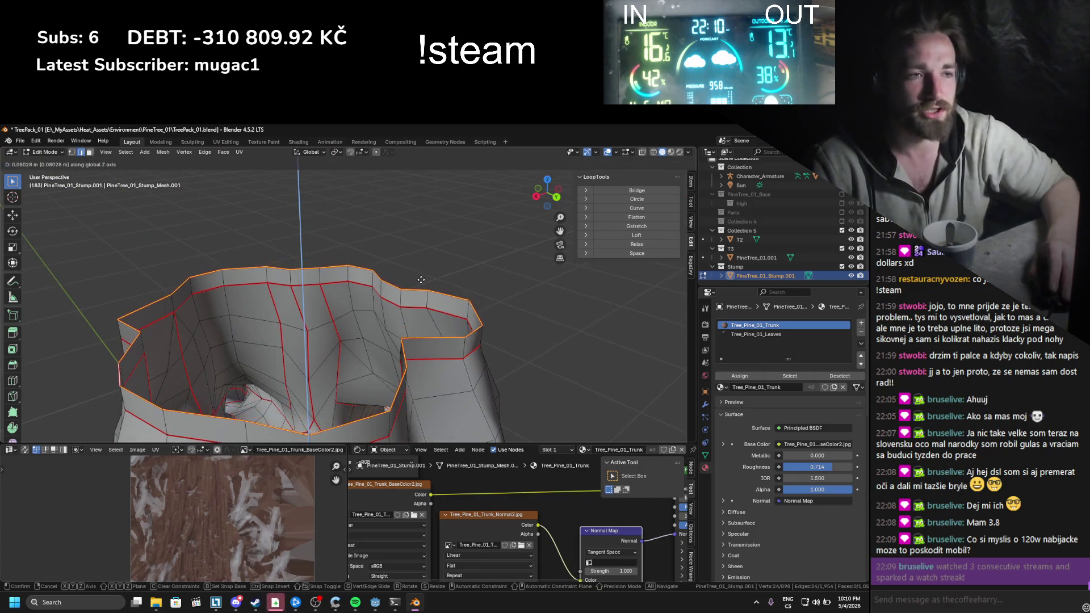
click(421, 286)
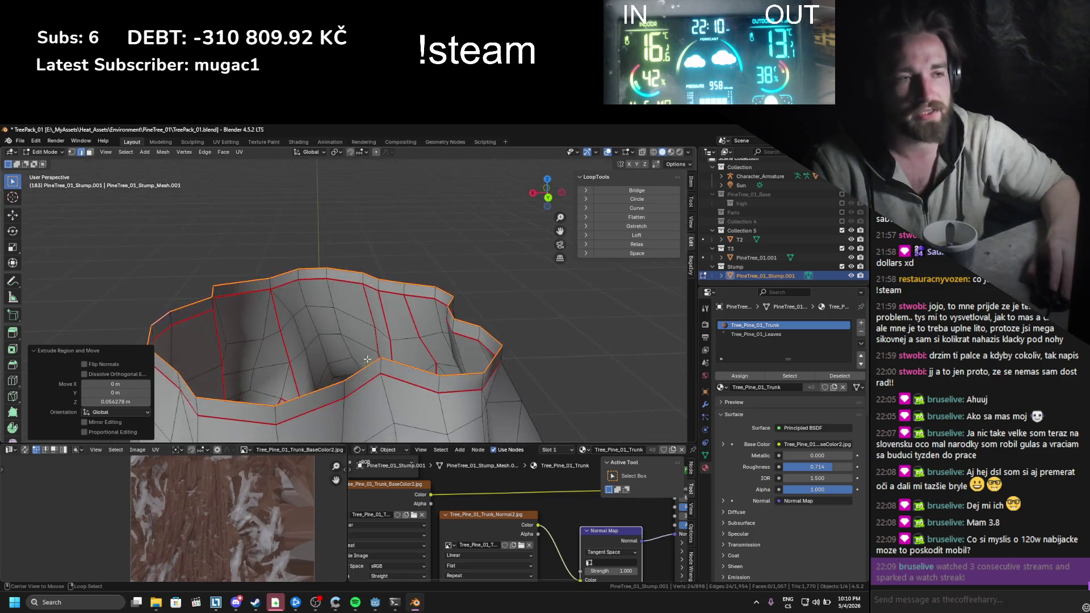
Step: Extrude the rim faces along their normals by 0.0306 m to thicken the walls
alt+click(378, 368)
key(3)
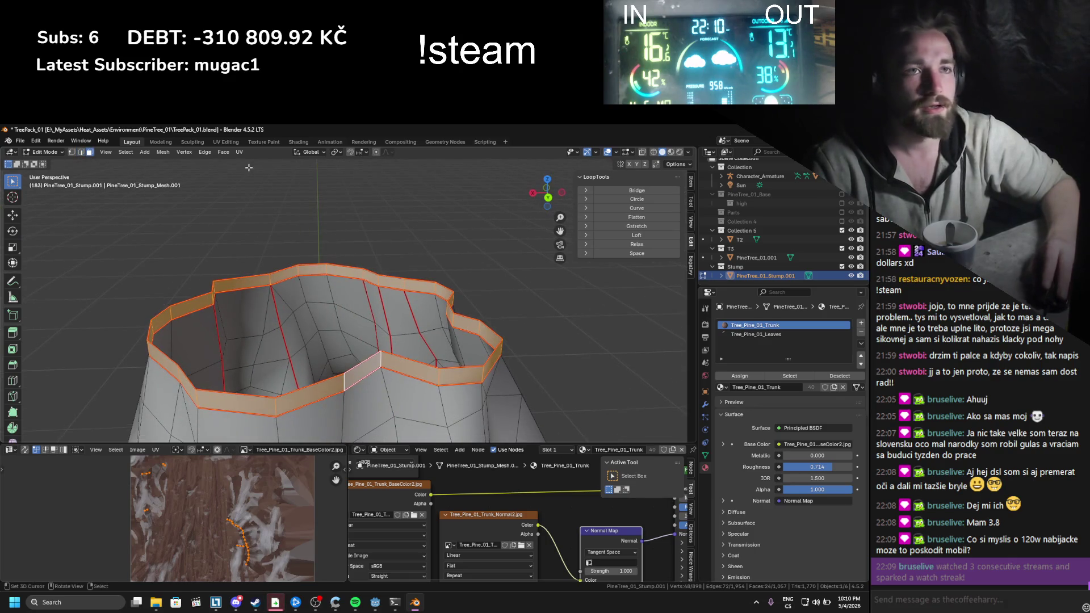
click(224, 152)
click(235, 170)
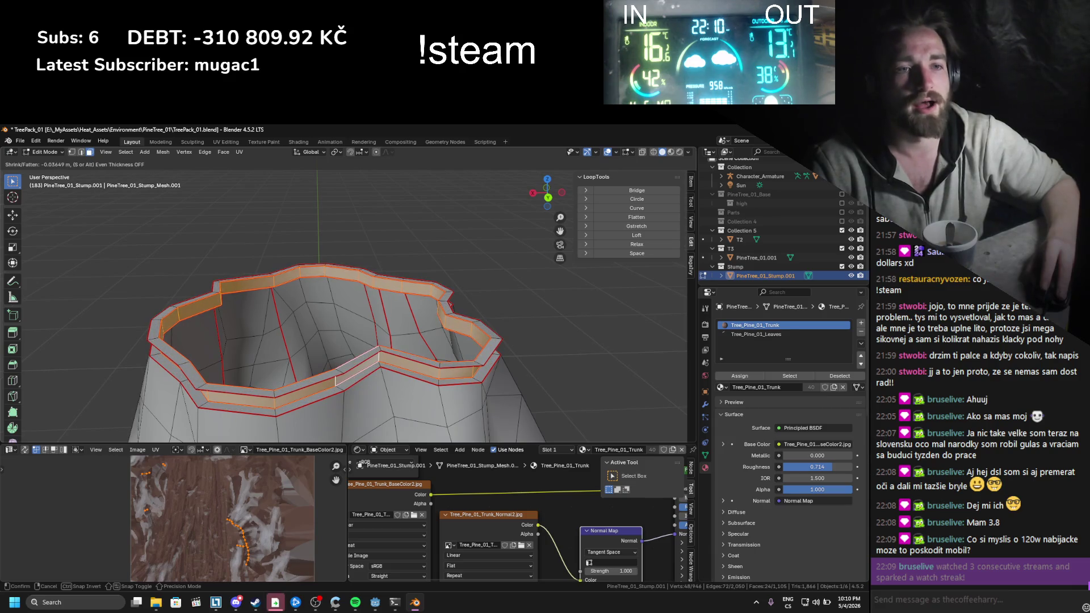
click(232, 208)
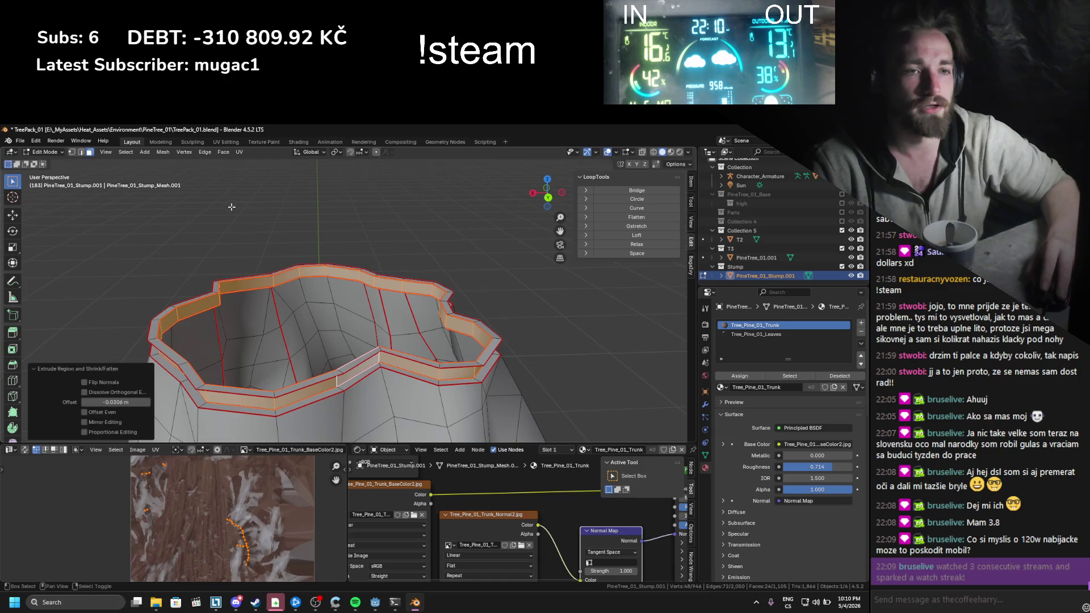
Step: Delete the stray strip of rim faces
right_click(239, 236)
click(240, 242)
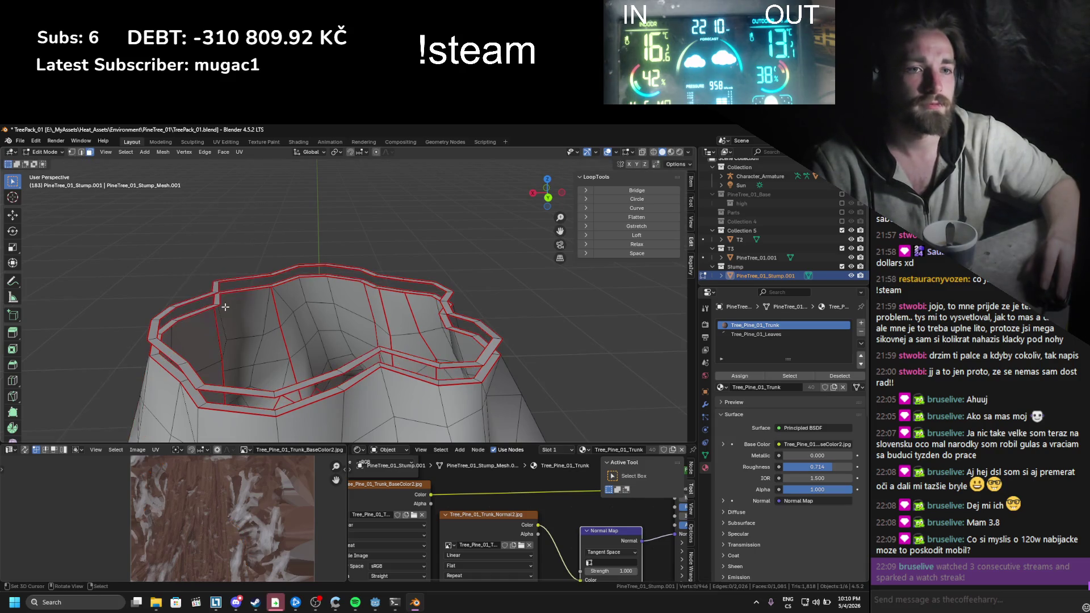
key(x)
click(201, 387)
Step: Fill the open rim loop with a single face, then delete that filled top face
alt+click(384, 359)
key(f)
scroll(364, 338, up, 3)
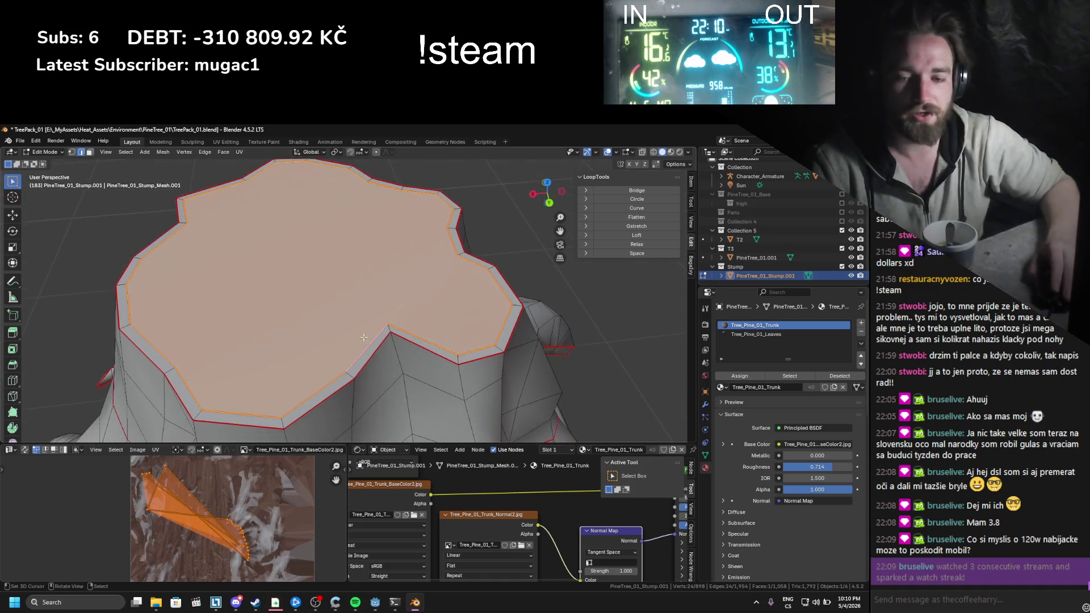
scroll(364, 338, down, 2)
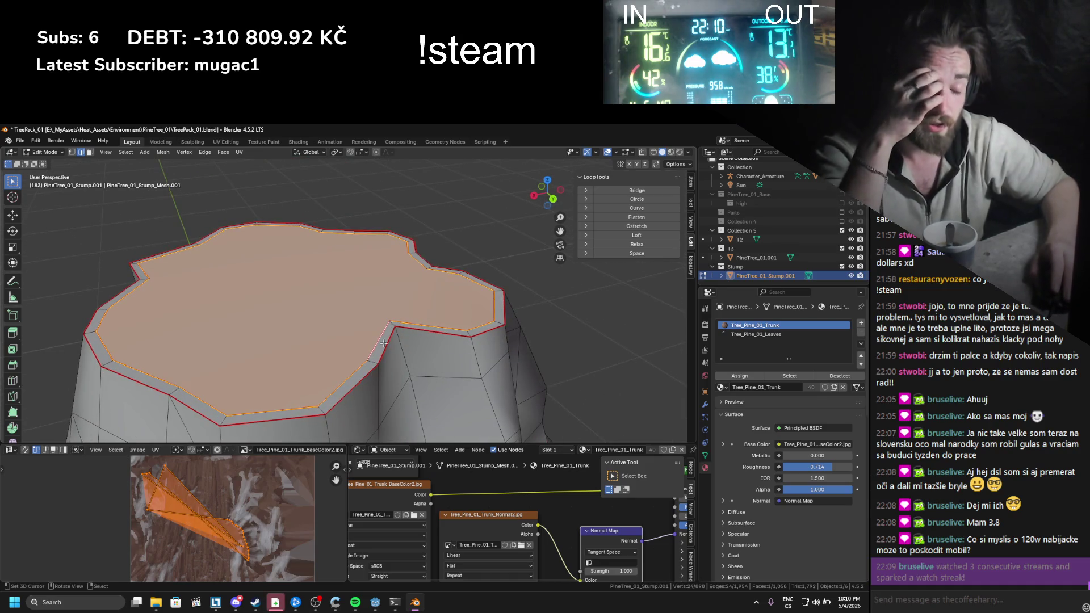
scroll(386, 352, up, 1)
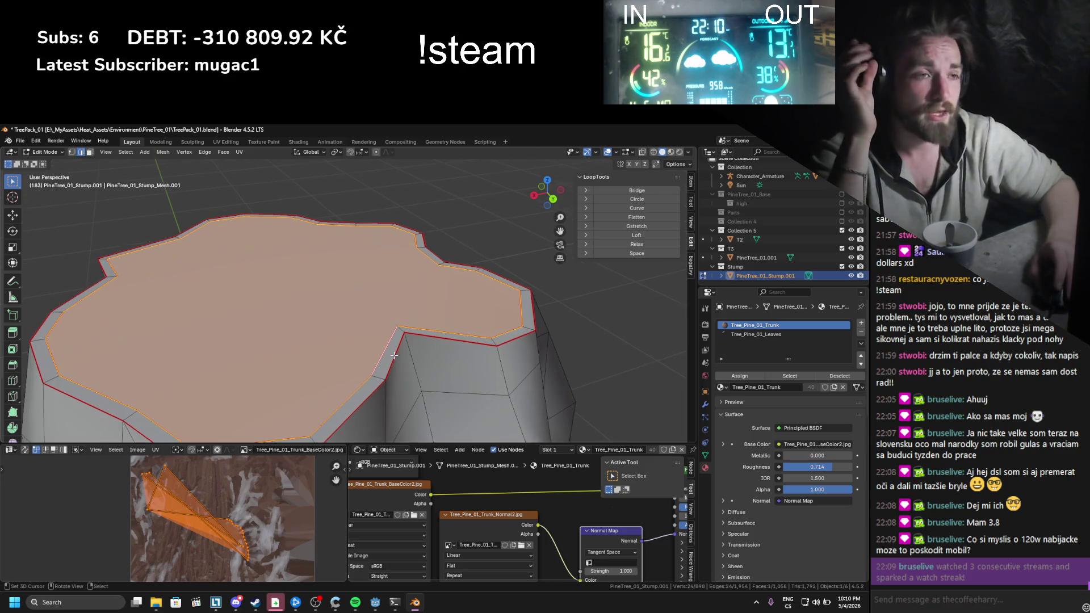
key(x)
click(365, 337)
scroll(369, 340, up, 2)
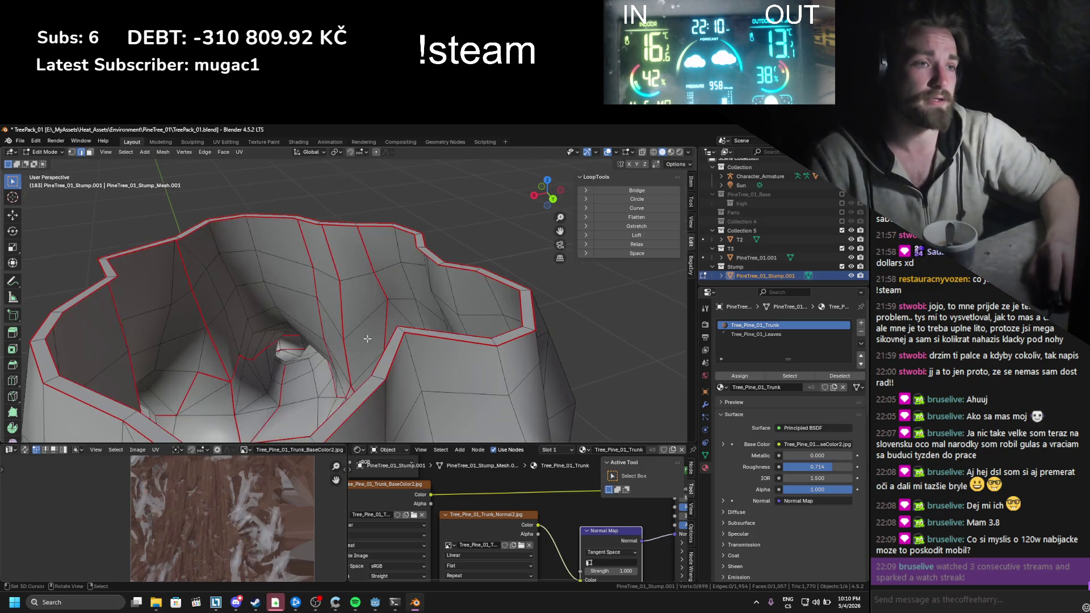
Step: Cap the open rim with a face, extrude it and scale it to 0.991
scroll(402, 309, down, 2)
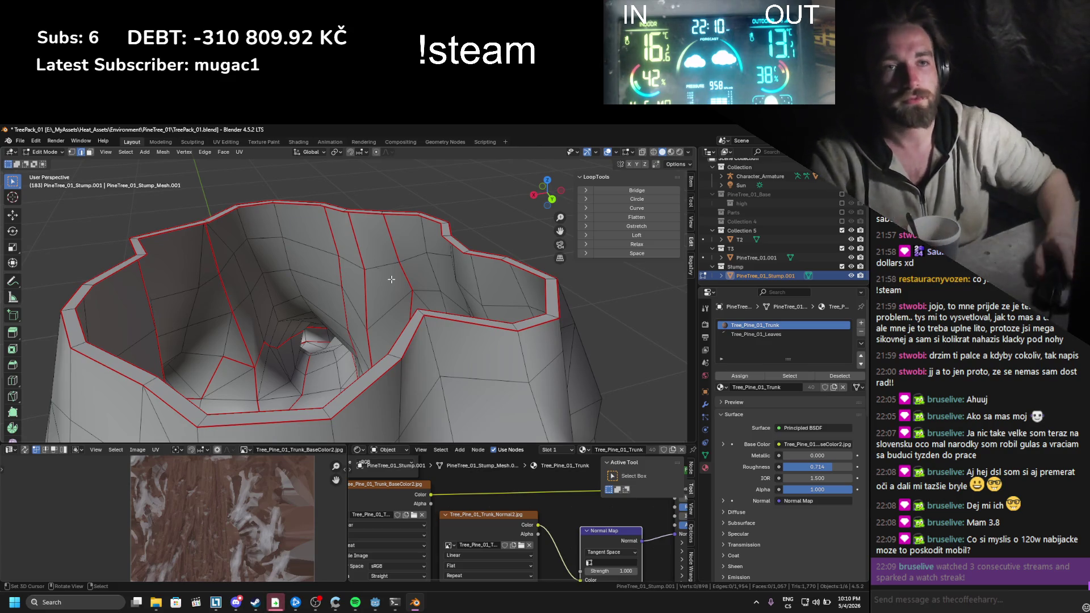
scroll(329, 248, down, 3)
drag(330, 249, 380, 297)
scroll(368, 275, up, 2)
alt+click(410, 344)
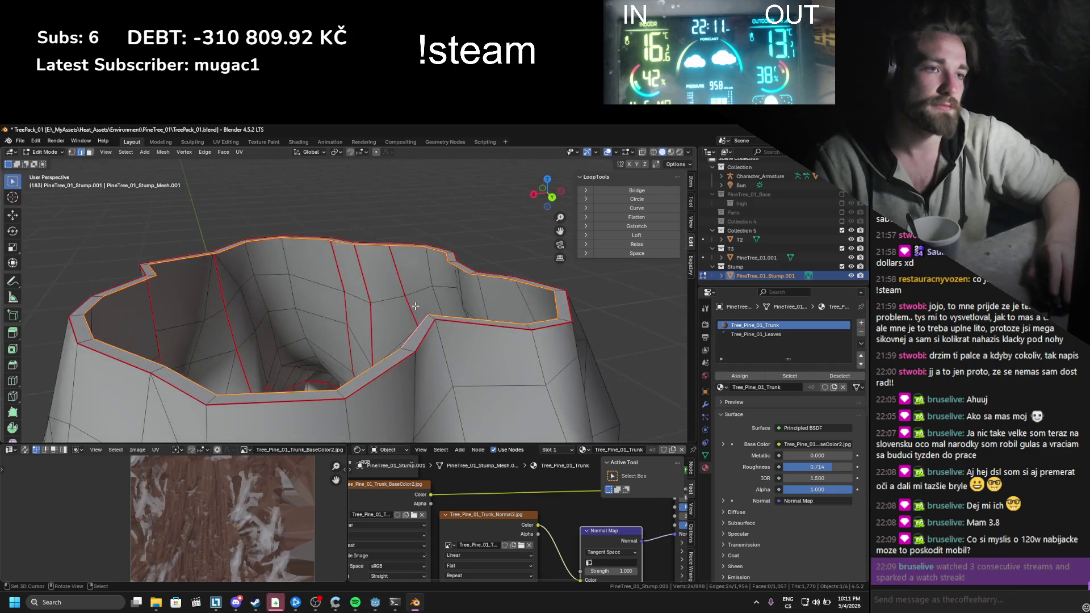
key(f)
key(e)
click(411, 319)
key(s)
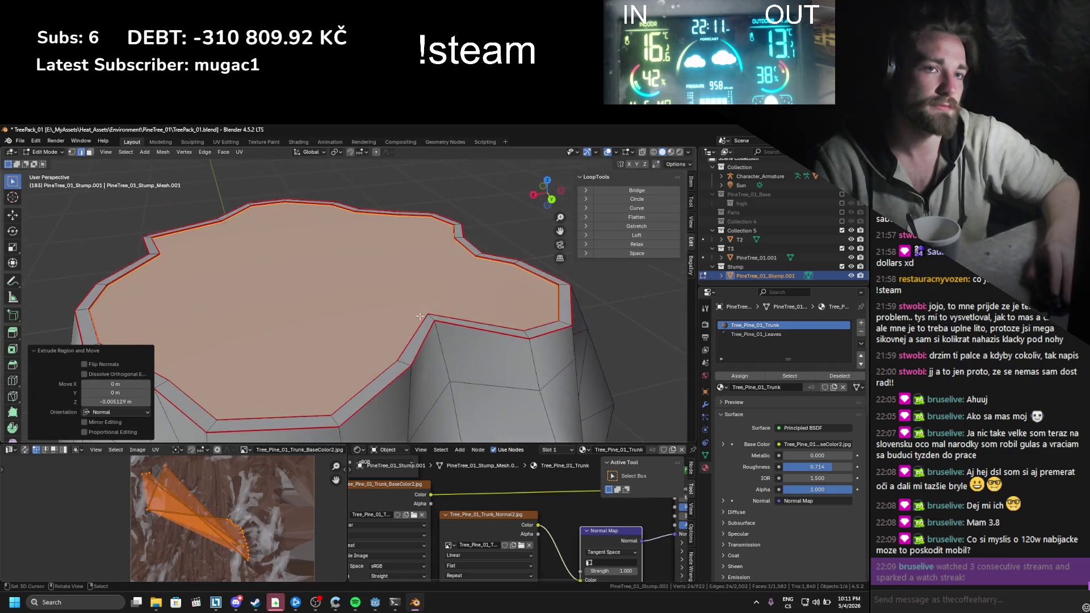
click(437, 288)
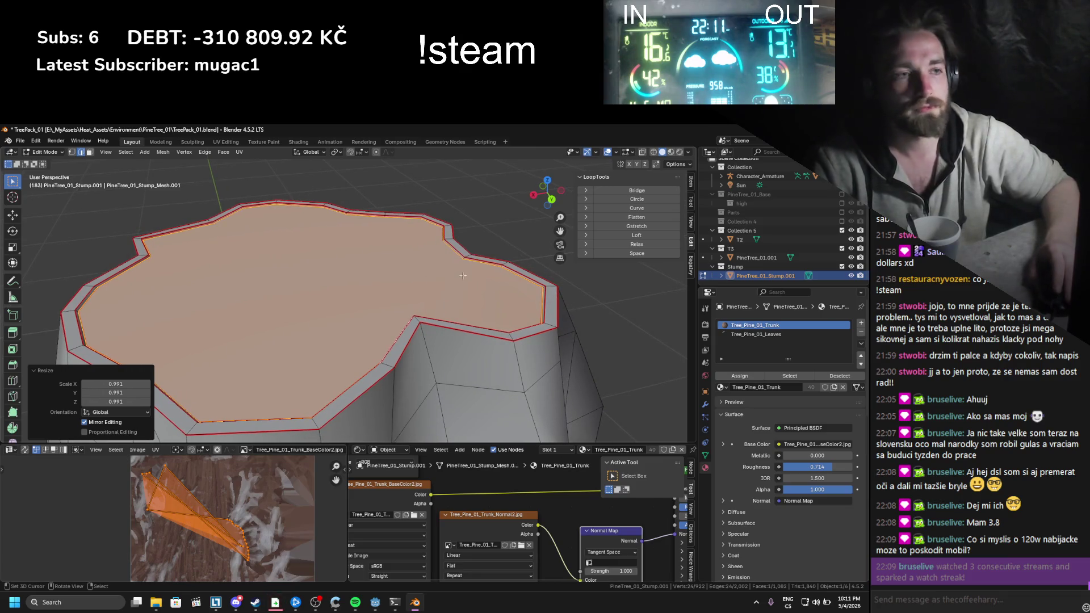
Step: Select all of the stump's geometry, merge vertices by distance, and nudge it vertically
click(407, 306)
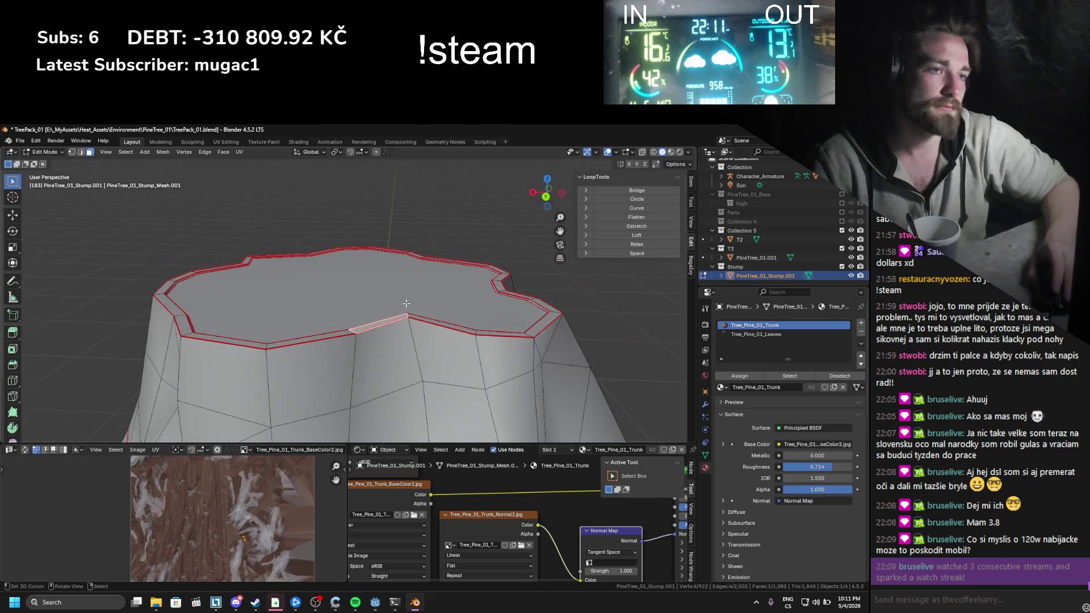
key(a)
key(m)
click(400, 290)
scroll(392, 340, up, 3)
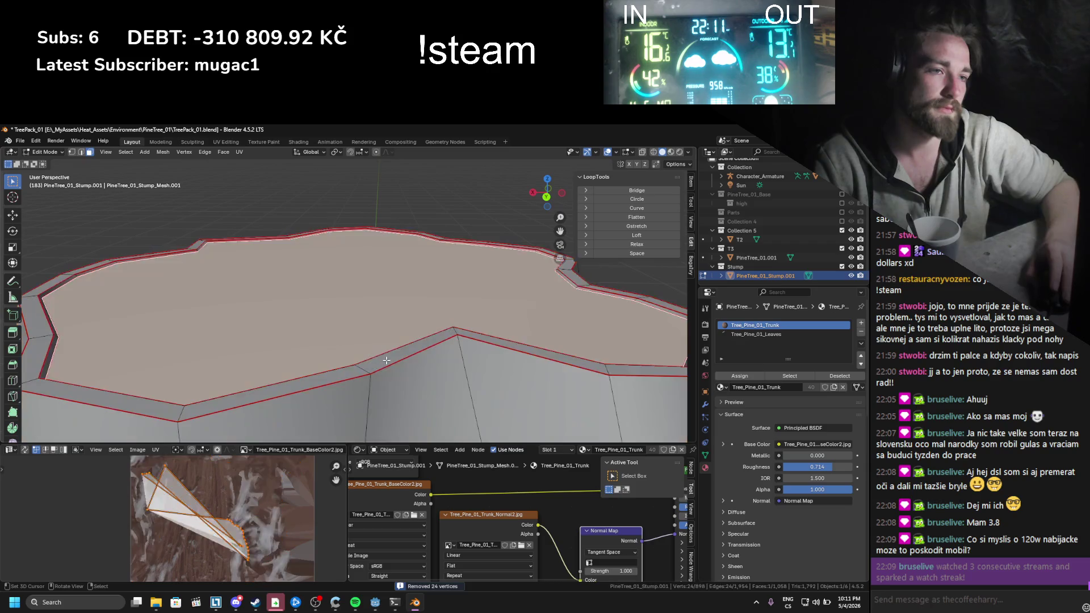
scroll(385, 361, down, 3)
key(g)
key(z)
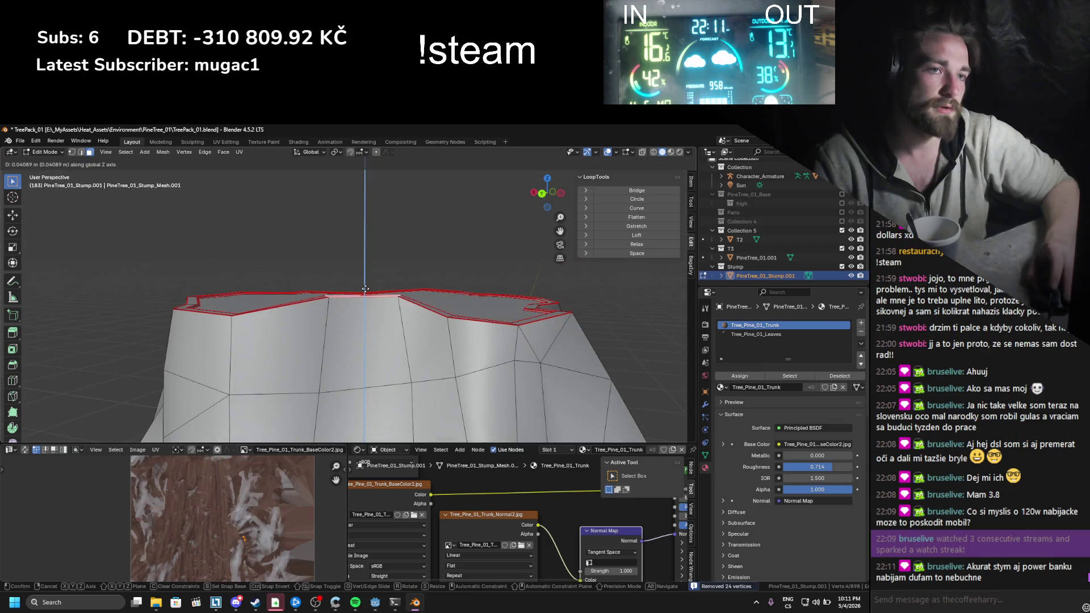
click(365, 288)
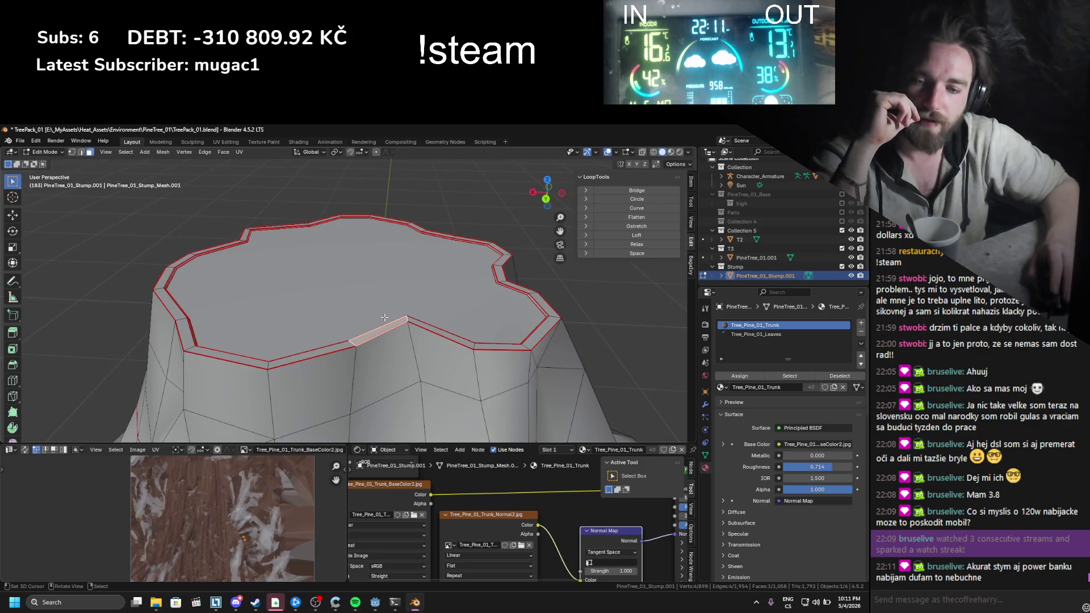
Step: Inset the stump's top face to form a rim
scroll(390, 345, up, 2)
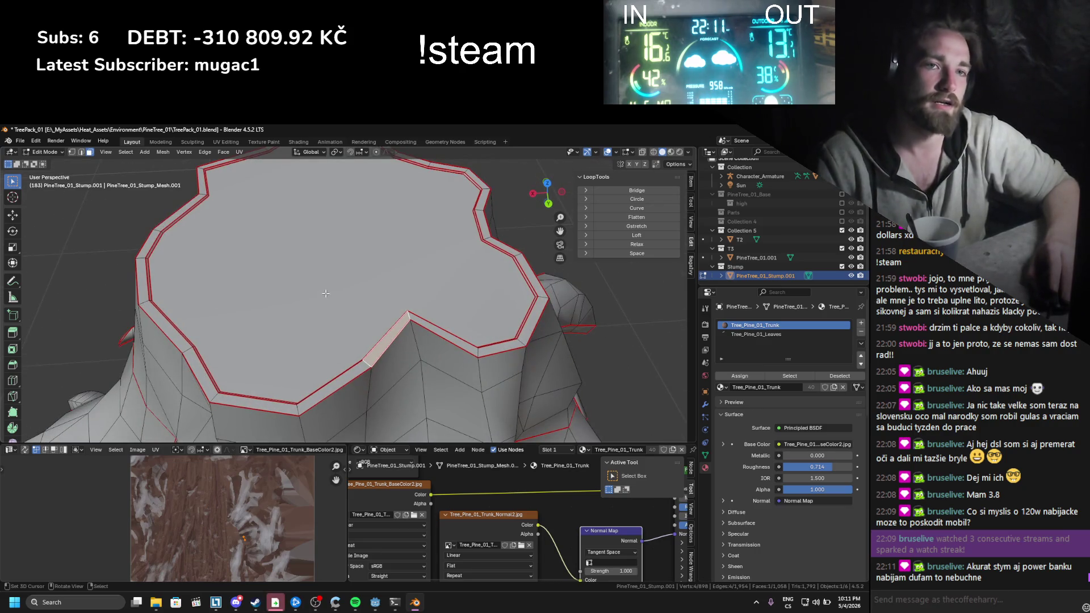
click(322, 291)
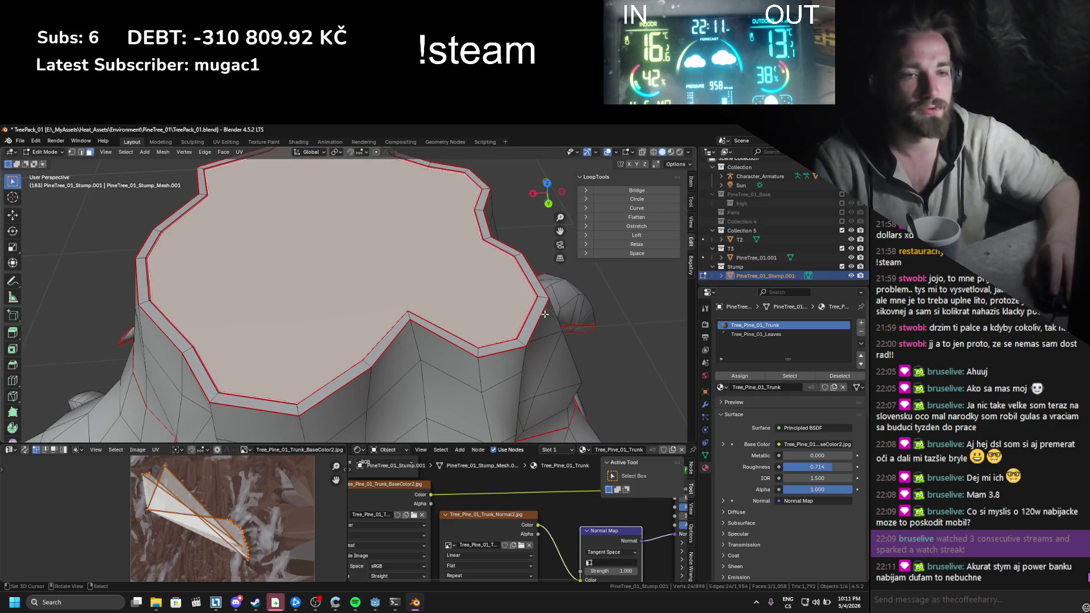
key(i)
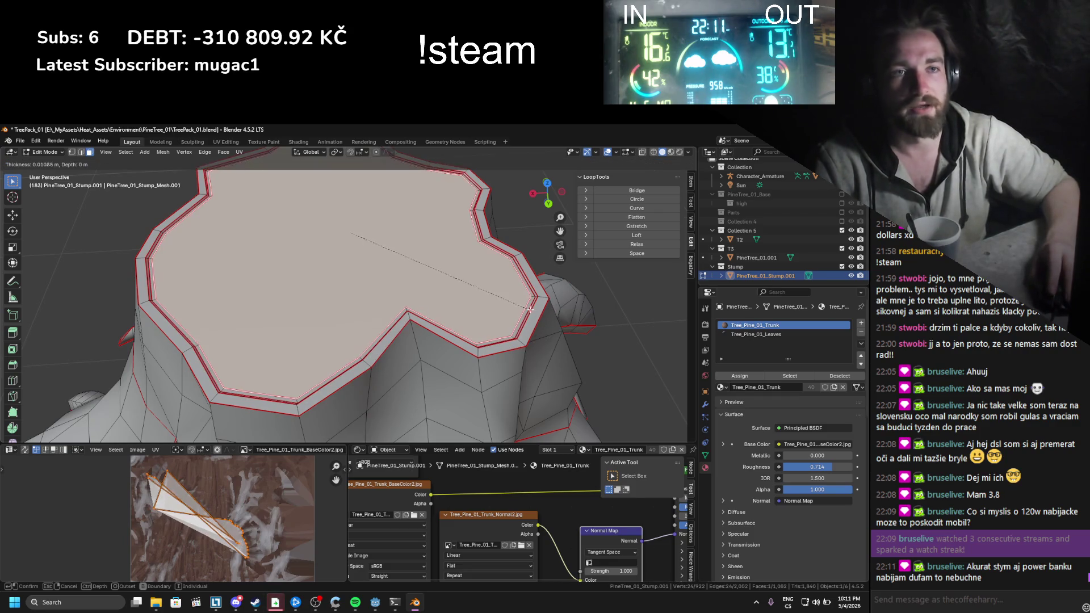
click(527, 311)
Step: Raise one rim face and one rim edge along Z for an uneven edge
click(398, 339)
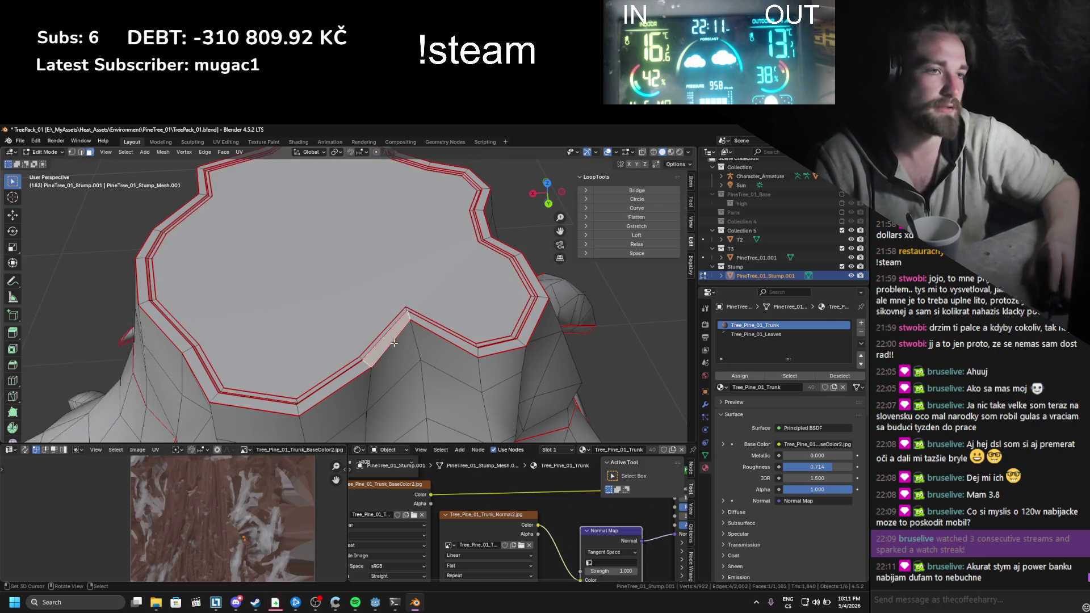
key(g)
key(z)
click(421, 343)
scroll(422, 344, up, 2)
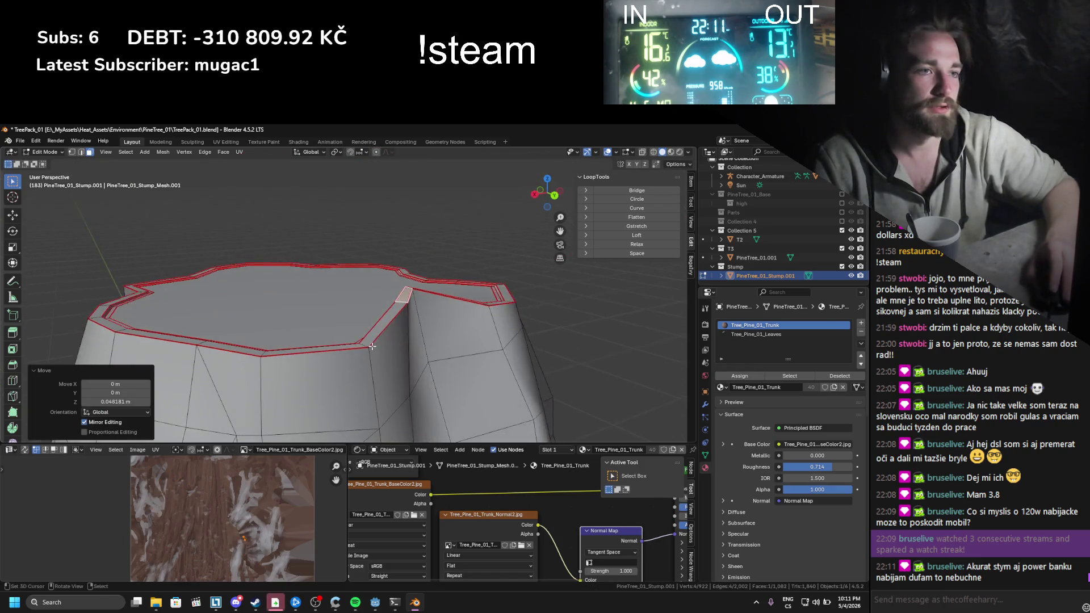
click(426, 347)
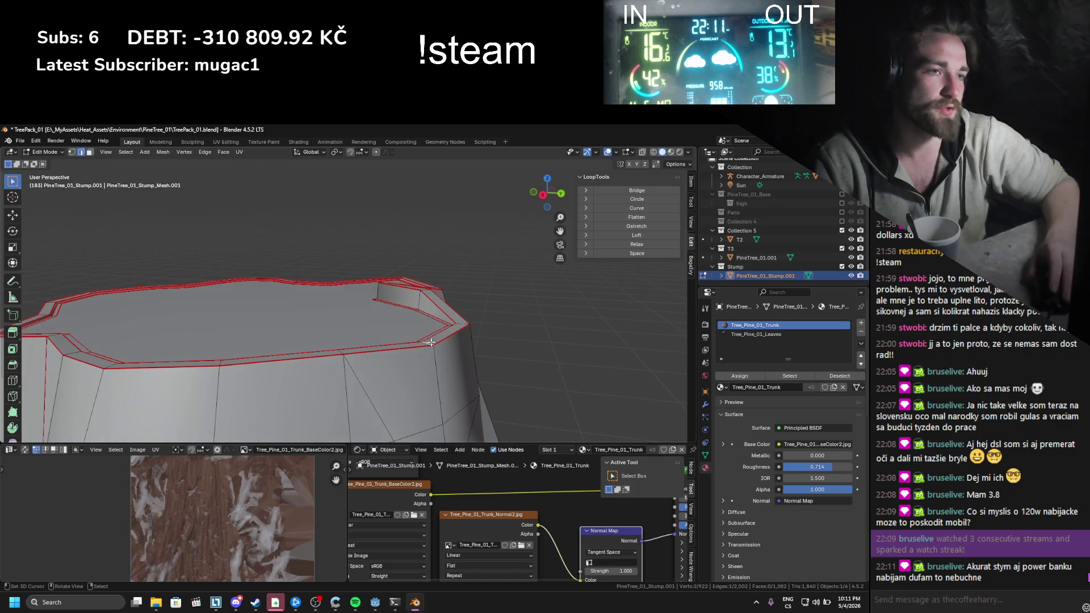
key(g)
key(z)
click(344, 348)
Step: Readjust the edge's height, lower two rim edges along Z, then undo that last move
mouse_move(345, 348)
mouse_down()
mouse_move(309, 347)
mouse_move(289, 299)
mouse_move(245, 256)
mouse_move(346, 297)
mouse_move(393, 284)
mouse_move(379, 300)
mouse_up()
key(g)
key(z)
click(312, 320)
ctrl+click(244, 255)
key(g)
key(z)
click(273, 263)
key(ctrl+z)
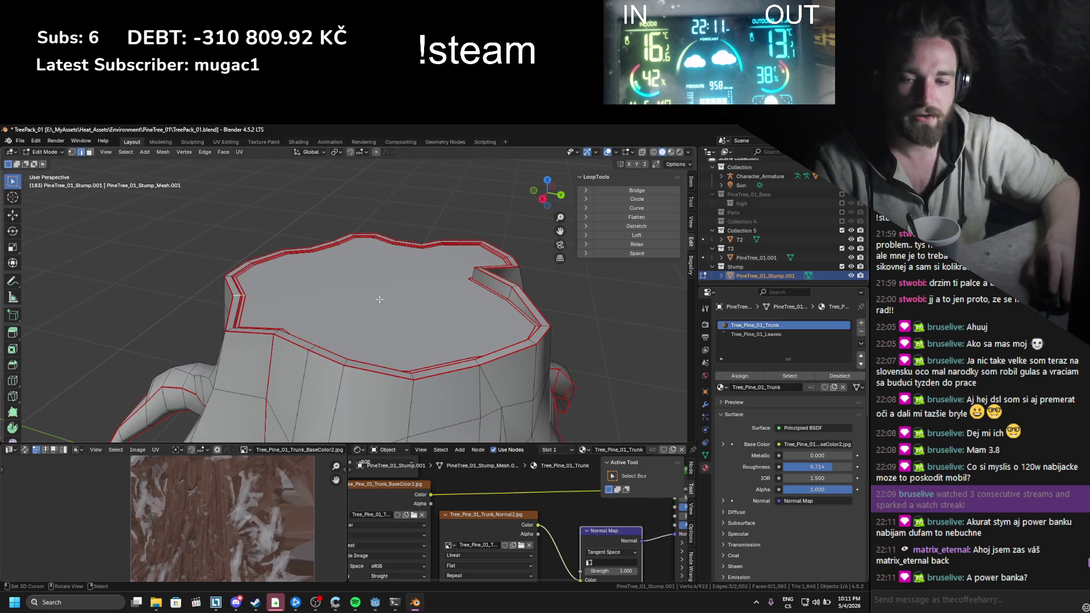
Step: Push a rim edge straight down into a notch and shift it along the rim
drag(380, 299, 362, 325)
scroll(250, 331, up, 3)
mouse_move(166, 380)
mouse_down()
mouse_move(295, 267)
mouse_move(355, 278)
mouse_move(361, 342)
mouse_move(384, 339)
mouse_up()
click(355, 283)
key(g)
key(z)
click(357, 291)
key(g)
Step: Bevel the notched edge into a face and lift that face well above the rim
key(g)
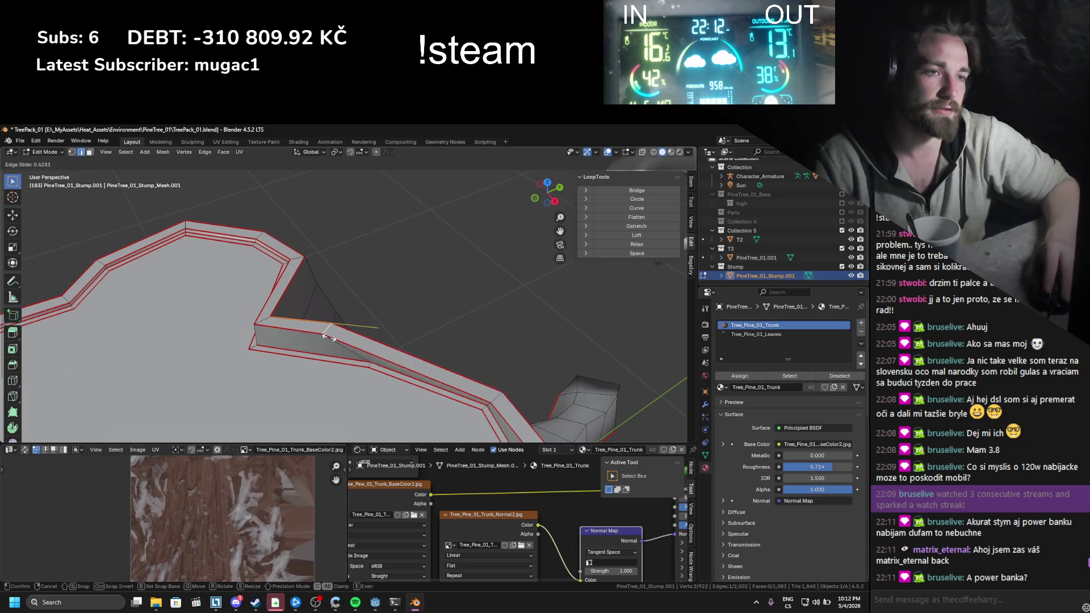
click(369, 375)
key(ctrl+b)
click(341, 338)
mouse_move(341, 338)
mouse_down()
mouse_move(415, 357)
mouse_move(273, 319)
mouse_move(381, 342)
mouse_move(497, 331)
mouse_move(391, 311)
mouse_move(244, 305)
mouse_move(340, 313)
mouse_move(294, 350)
mouse_move(307, 345)
mouse_up()
key(g)
key(z)
click(364, 341)
key(g)
key(z)
click(416, 363)
Step: Narrow the raised face along Y and tilt it slightly on X into a splinter
key(s)
key(y)
click(437, 330)
key(r)
key(x)
click(439, 315)
Step: Lower two more rim faces vertically, about 0.055 m each
click(294, 350)
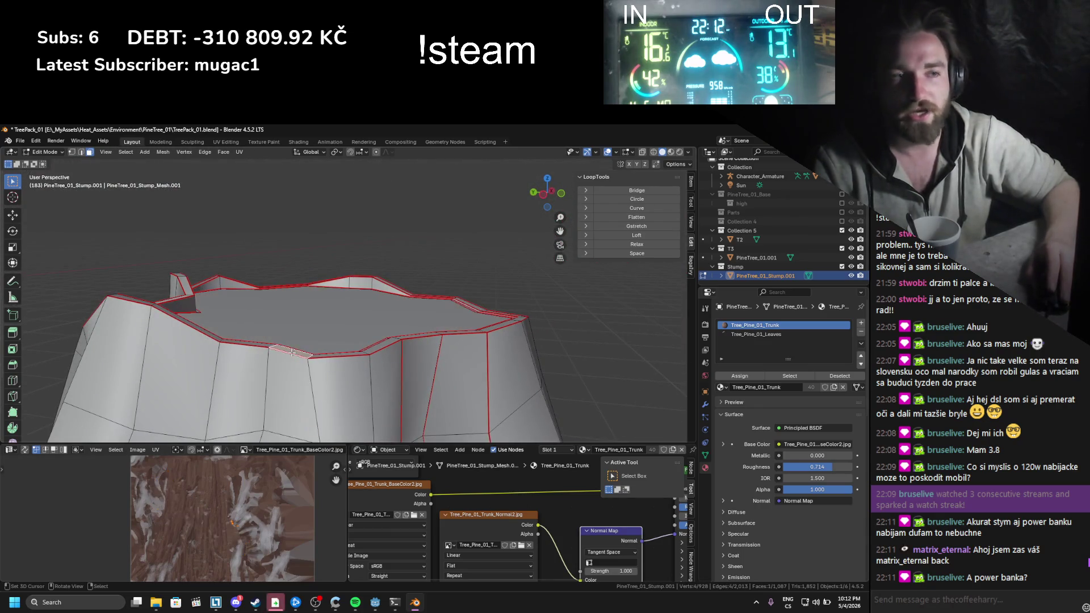
key(g)
key(z)
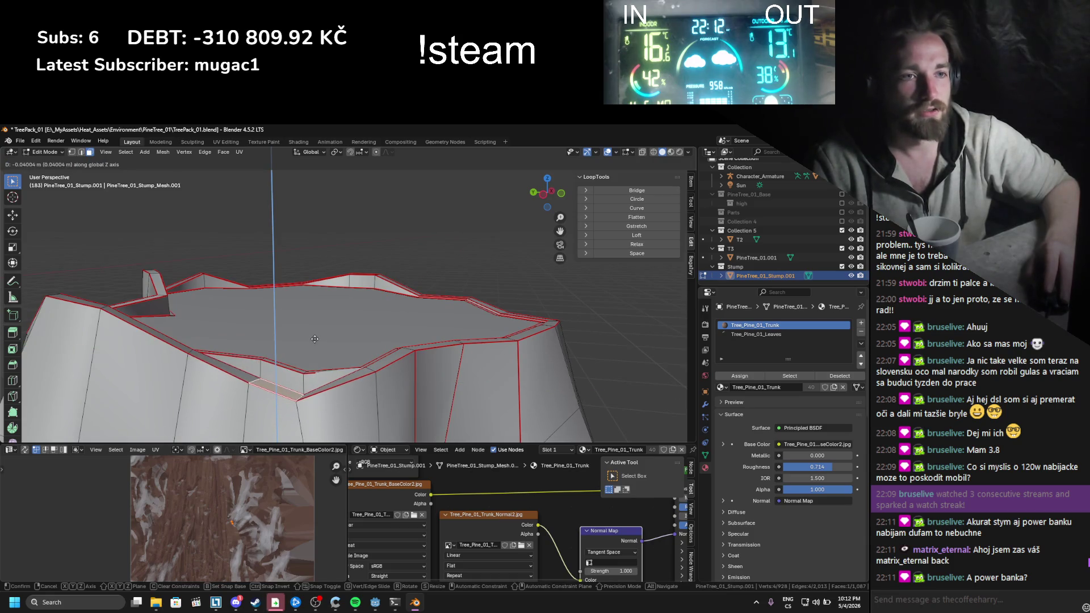
click(314, 356)
drag(315, 356, 372, 363)
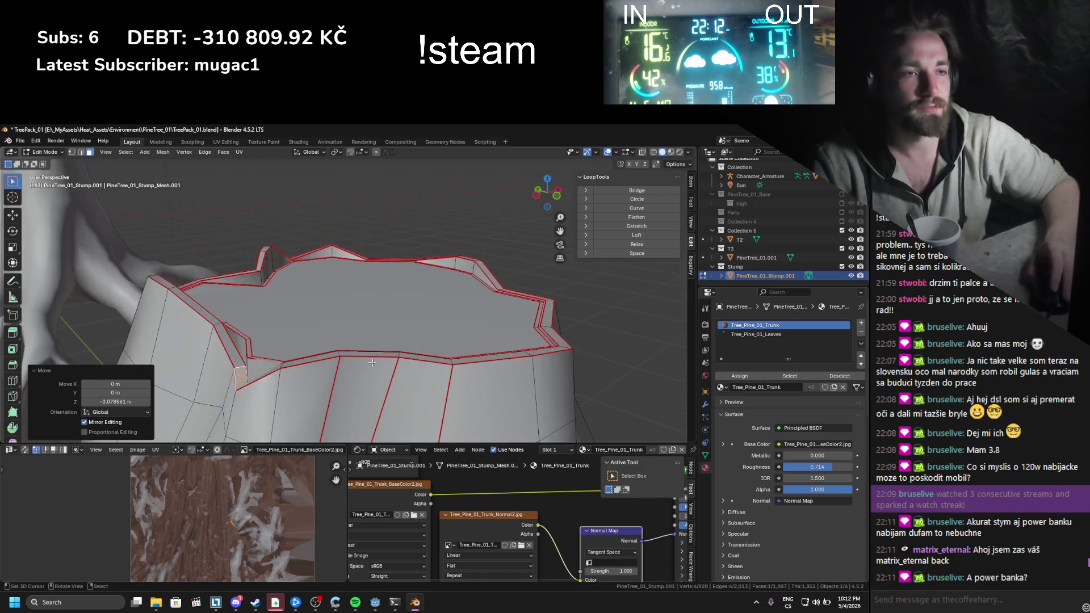
click(378, 356)
key(g)
key(z)
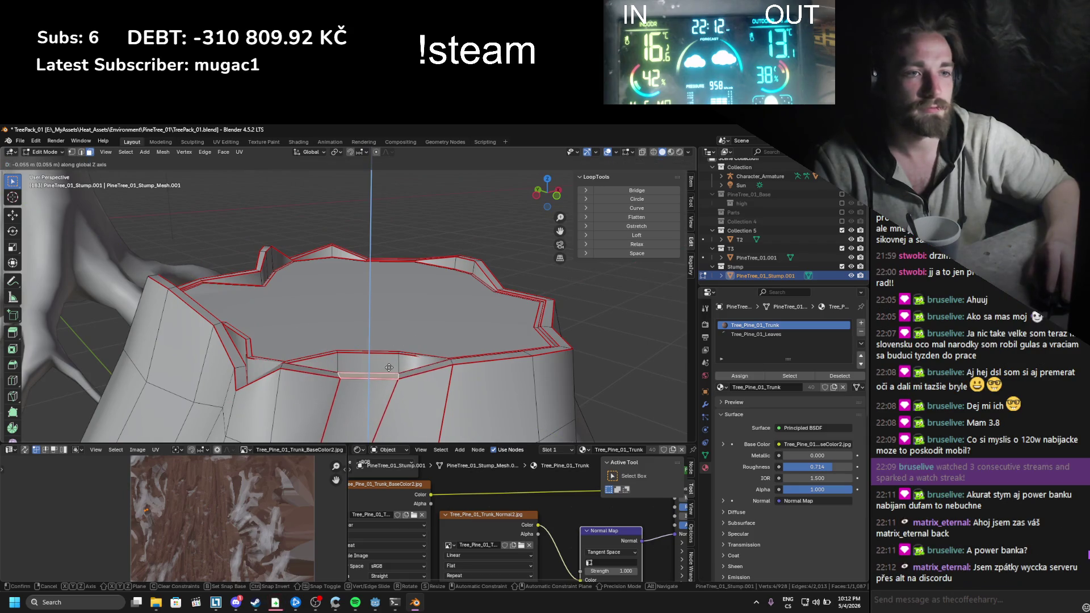
click(389, 368)
mouse_move(389, 368)
mouse_down()
mouse_move(388, 350)
mouse_move(391, 363)
mouse_move(345, 375)
mouse_move(391, 364)
mouse_move(391, 354)
mouse_move(361, 374)
mouse_move(409, 331)
mouse_move(321, 331)
mouse_up()
Step: Raise two neighbouring rim faces together along Z, then return to Object Mode
click(406, 372)
shift+click(391, 358)
key(g)
key(z)
click(391, 347)
key(Tab)
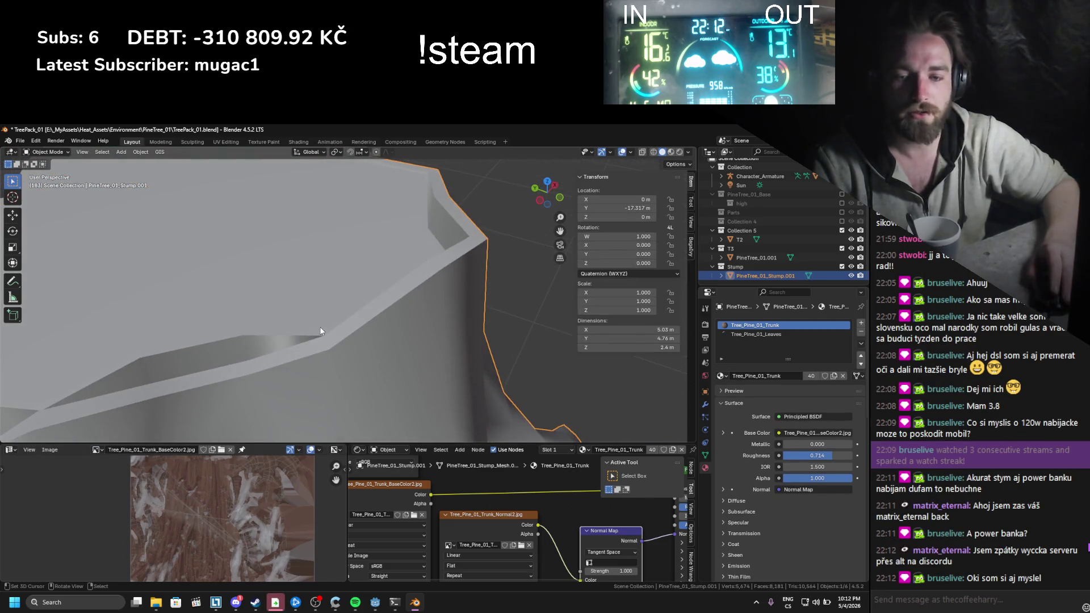
Step: Zoom out for a wider view of the stump and reposition the selection
key(Tab)
mouse_move(348, 287)
mouse_down()
mouse_move(397, 340)
mouse_move(318, 307)
mouse_move(370, 304)
mouse_move(554, 360)
mouse_up()
mouse_move(486, 295)
mouse_down()
mouse_move(419, 355)
mouse_move(452, 330)
mouse_move(489, 352)
mouse_move(510, 390)
mouse_move(376, 331)
mouse_move(459, 346)
mouse_up()
key(Tab)
key(Tab)
key(g)
click(474, 327)
Step: Lower the thin sliver face on the rim along Z, then check the stump in Object Mode
click(376, 332)
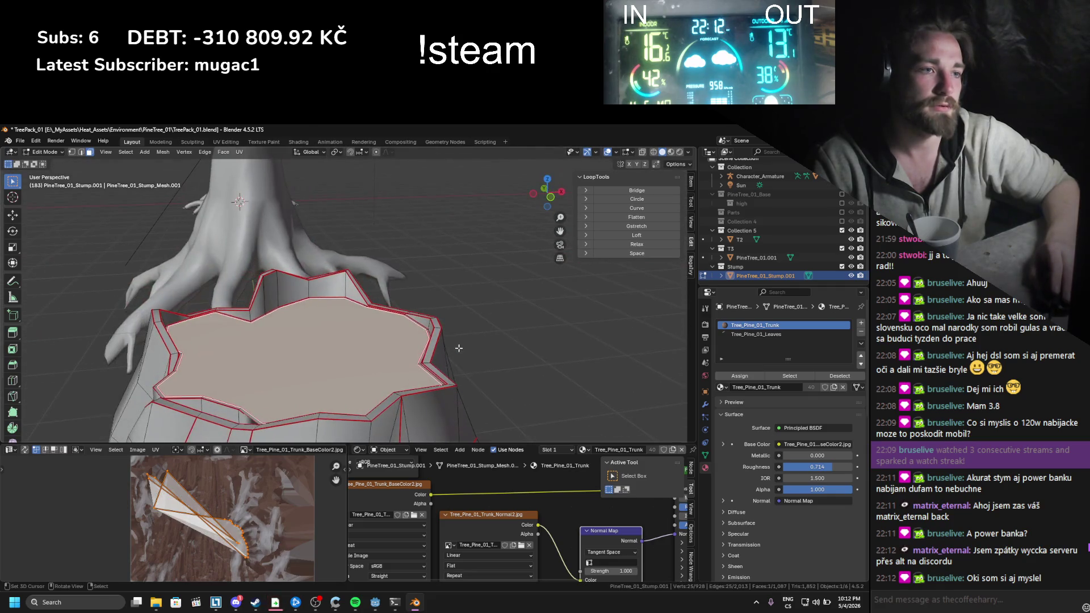
click(448, 385)
key(g)
key(z)
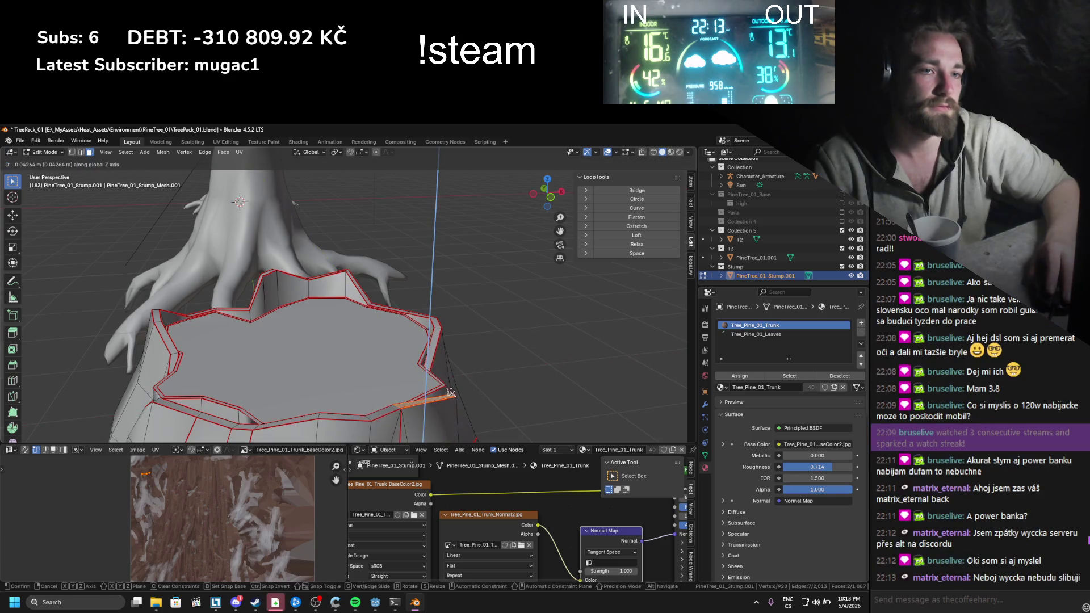
click(449, 392)
mouse_move(449, 391)
mouse_down()
mouse_move(433, 356)
mouse_move(353, 392)
mouse_up()
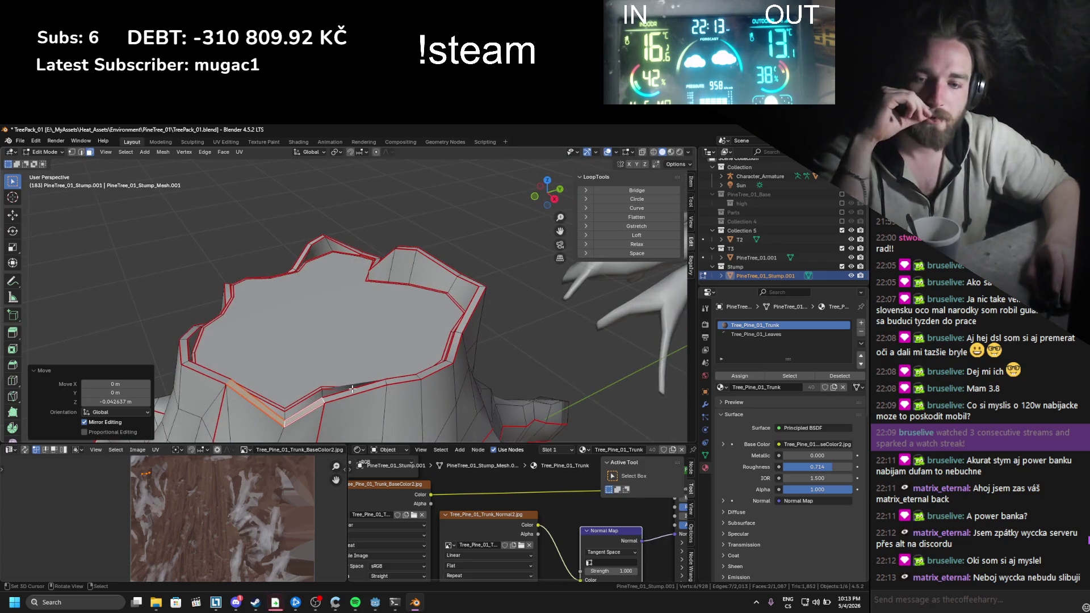
mouse_move(343, 377)
mouse_down()
mouse_move(400, 343)
mouse_move(375, 313)
mouse_move(374, 341)
mouse_move(305, 307)
mouse_move(318, 335)
mouse_move(349, 322)
mouse_move(317, 359)
mouse_move(312, 348)
mouse_up()
key(Tab)
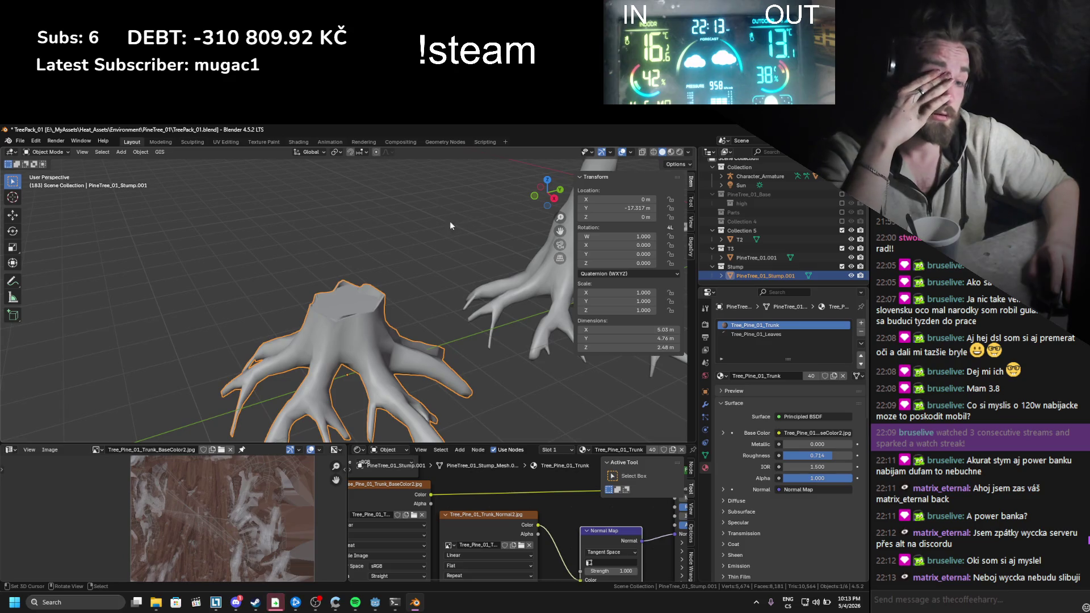
Step: Check a rim face on the stump mesh, then save TreePack_01.blend
drag(412, 219, 390, 209)
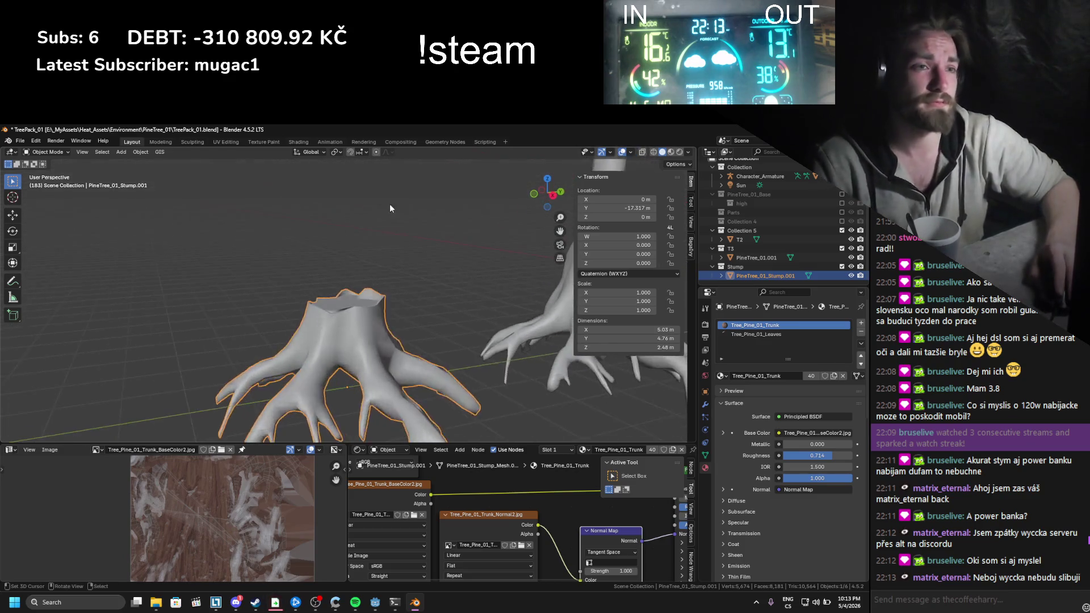
key(Tab)
scroll(377, 284, up, 3)
mouse_move(394, 302)
mouse_down()
mouse_move(383, 328)
mouse_move(437, 321)
mouse_move(461, 291)
mouse_move(459, 269)
mouse_move(450, 254)
mouse_move(414, 273)
mouse_move(447, 270)
mouse_move(455, 250)
mouse_move(463, 254)
mouse_move(390, 306)
mouse_move(372, 261)
mouse_move(308, 275)
mouse_move(347, 274)
mouse_move(327, 284)
mouse_move(346, 285)
mouse_move(369, 311)
mouse_move(438, 262)
mouse_move(357, 299)
mouse_move(314, 304)
mouse_move(331, 291)
mouse_move(383, 312)
mouse_move(324, 331)
mouse_up()
click(467, 284)
key(Tab)
Step: Find PineTree_01_Stump.001 in the Outliner and start renaming it
key(Tab)
key(ctrl+s)
key(Tab)
scroll(382, 274, down, 5)
scroll(382, 274, up, 4)
scroll(346, 285, up, 3)
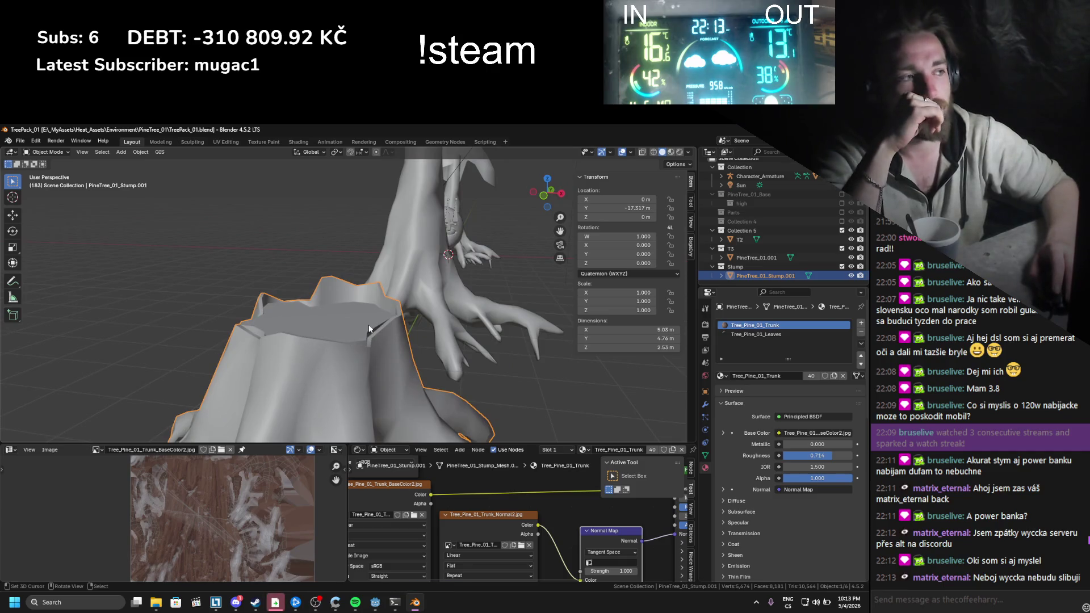
scroll(369, 325, down, 5)
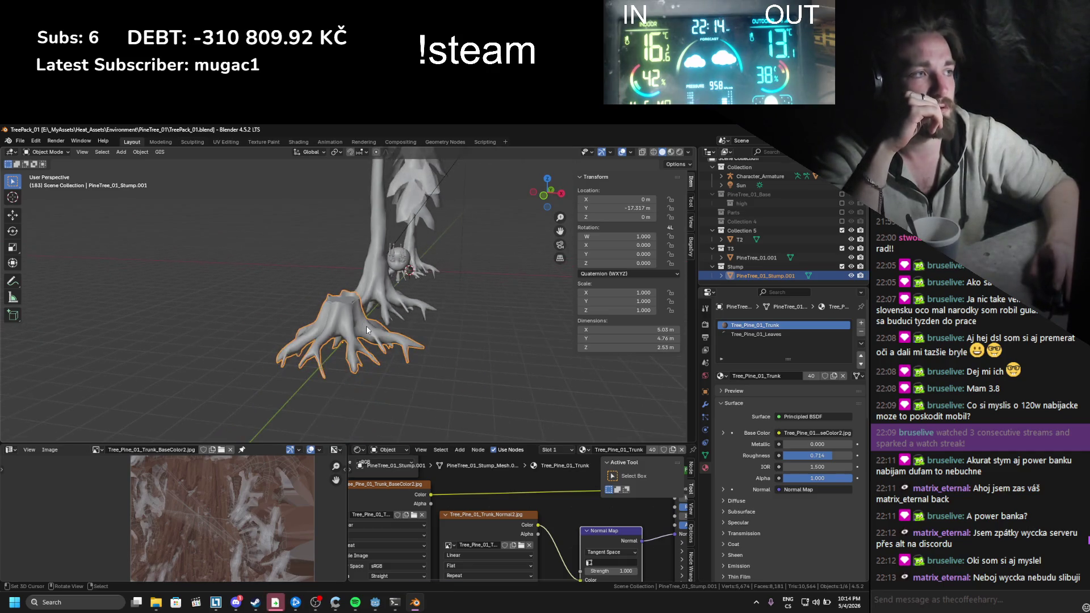
scroll(365, 325, up, 2)
double_click(798, 275)
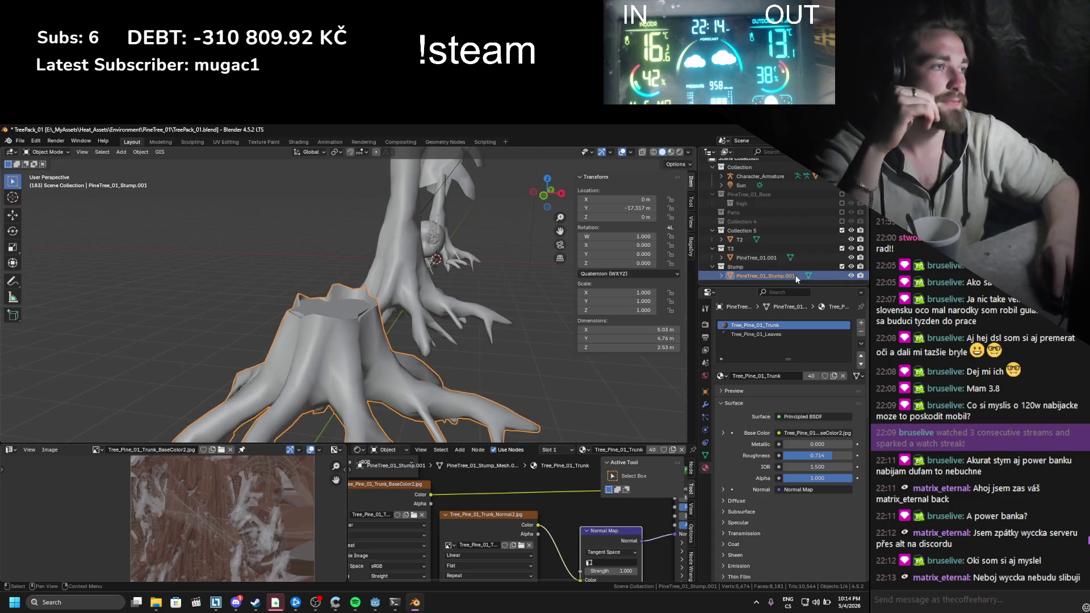
Step: Drop the .001 suffixes, renaming the objects PineTree_01_Stump and PineTree_01
key(BackSpace)
key(BackSpace)
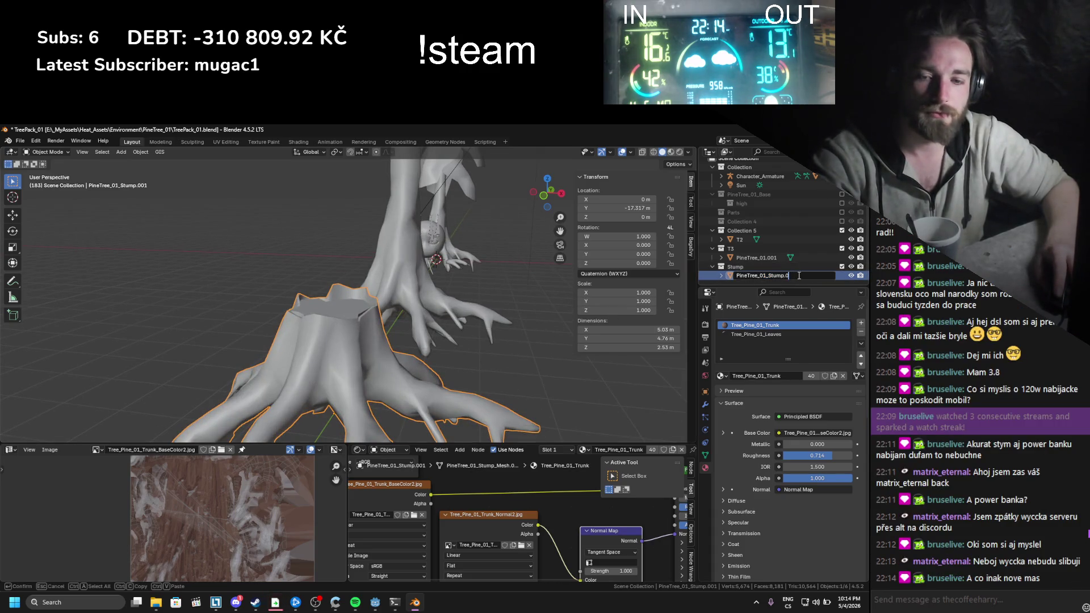
key(Return)
click(780, 257)
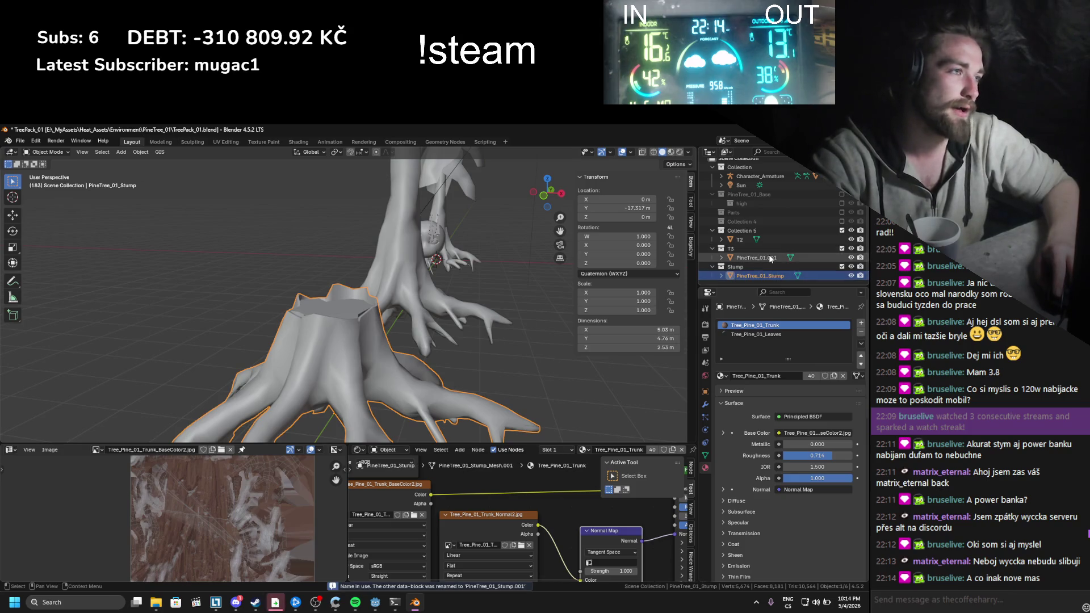
double_click(780, 257)
key(BackSpace)
key(BackSpace)
key(BackSpace)
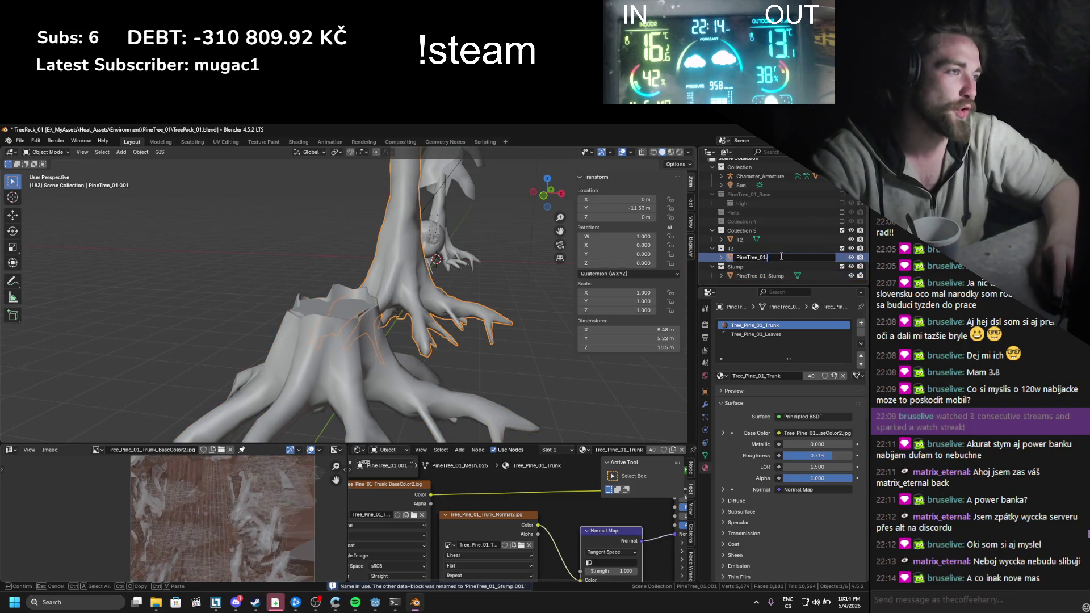
key(Return)
Step: Save TreePack_01.blend and bring up Discord's direct messages
key(ctrl+s)
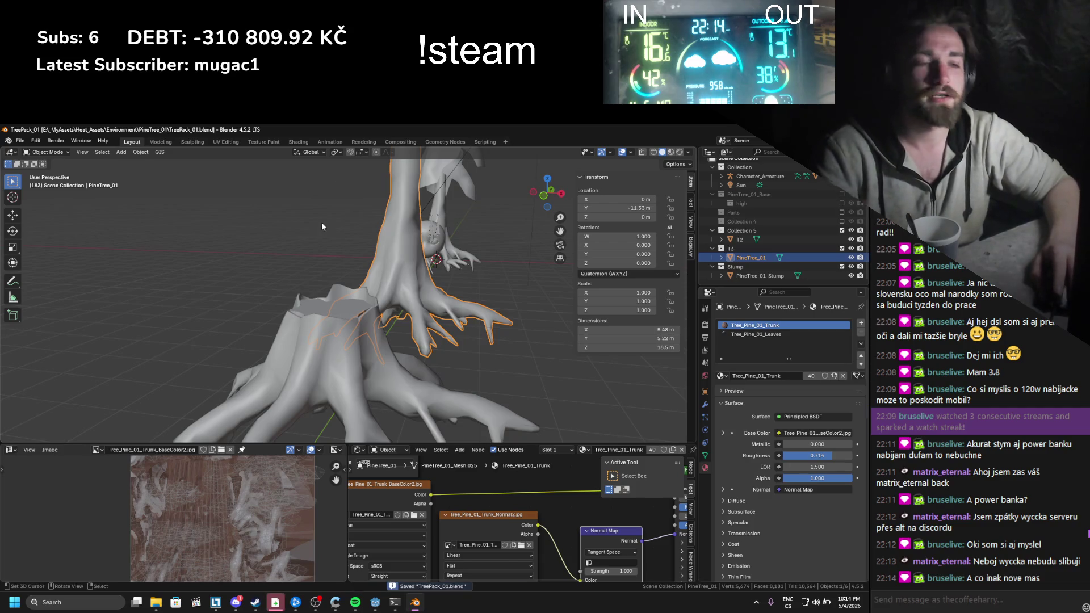
scroll(322, 219, down, 5)
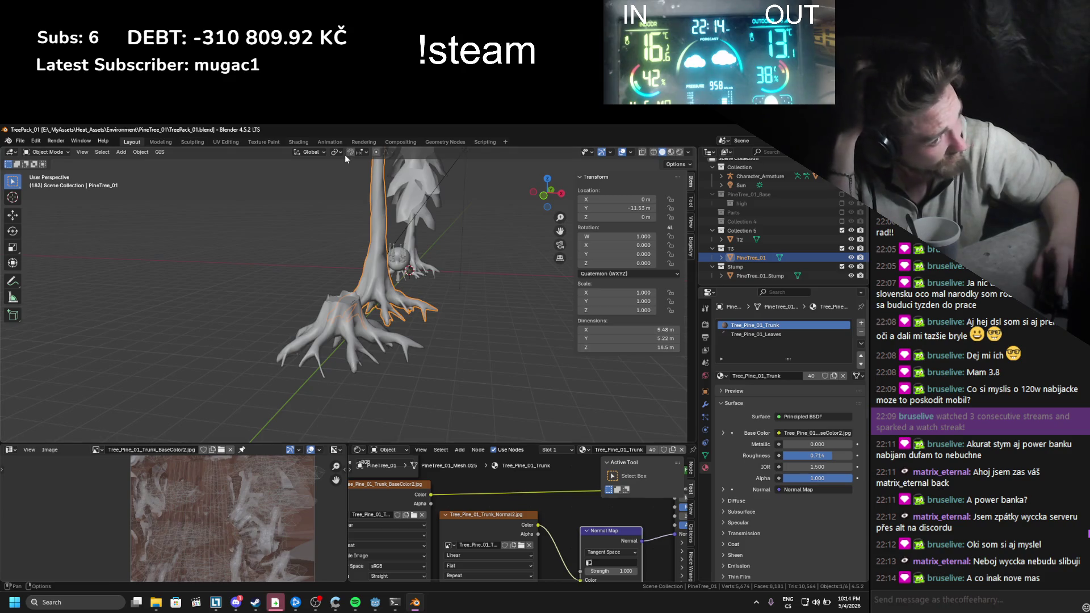
click(236, 602)
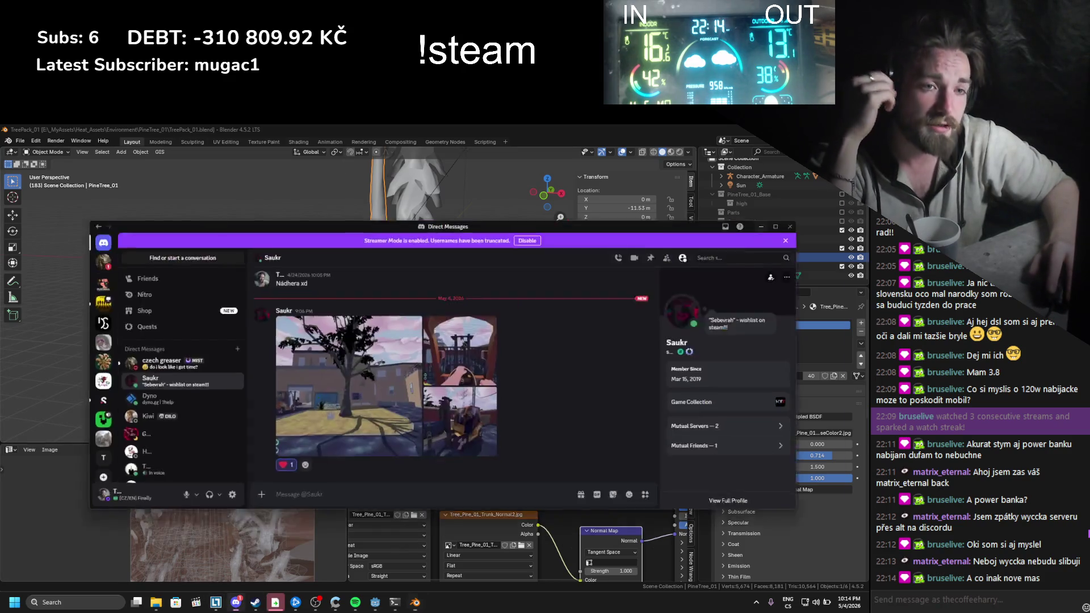
Step: Dismiss the Discord Direct Messages window to get back to Blender's tree scene
click(250, 177)
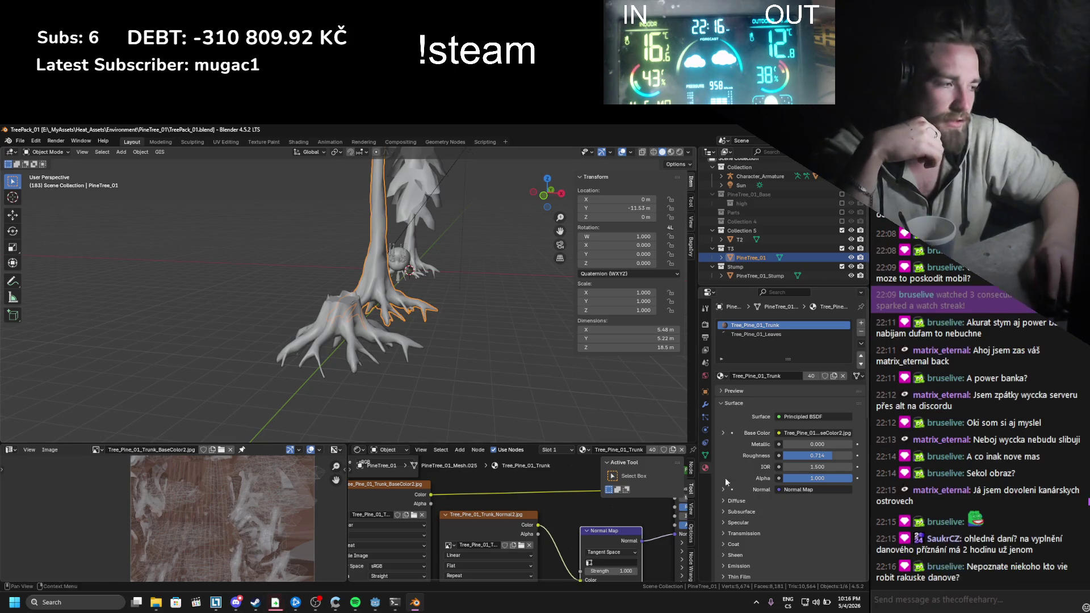
Step: Launch Firefox from Windows Search
click(843, 605)
click(523, 591)
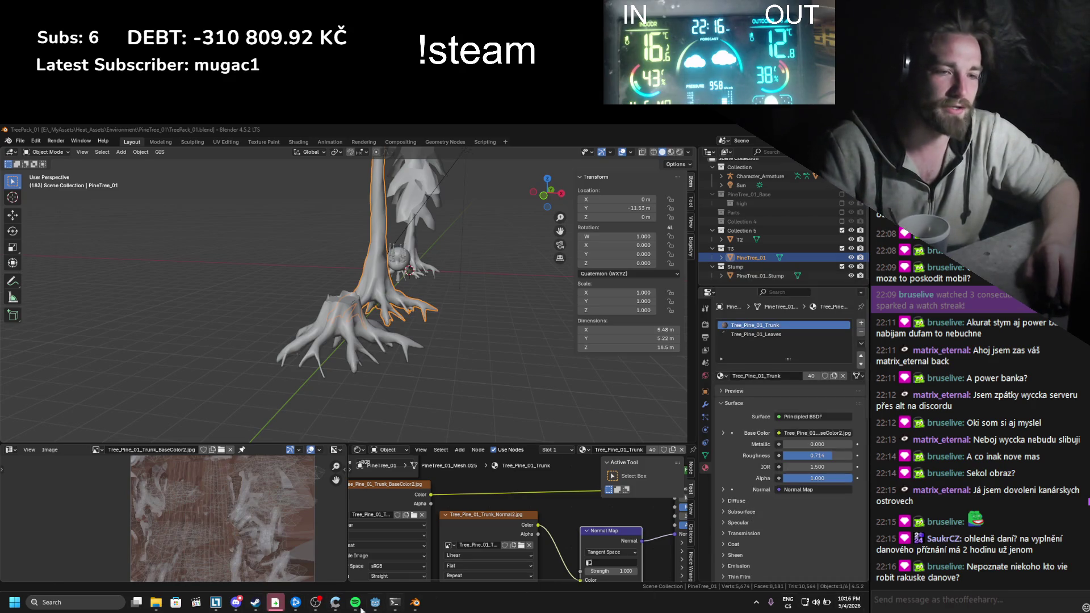
click(95, 602)
text(mo)
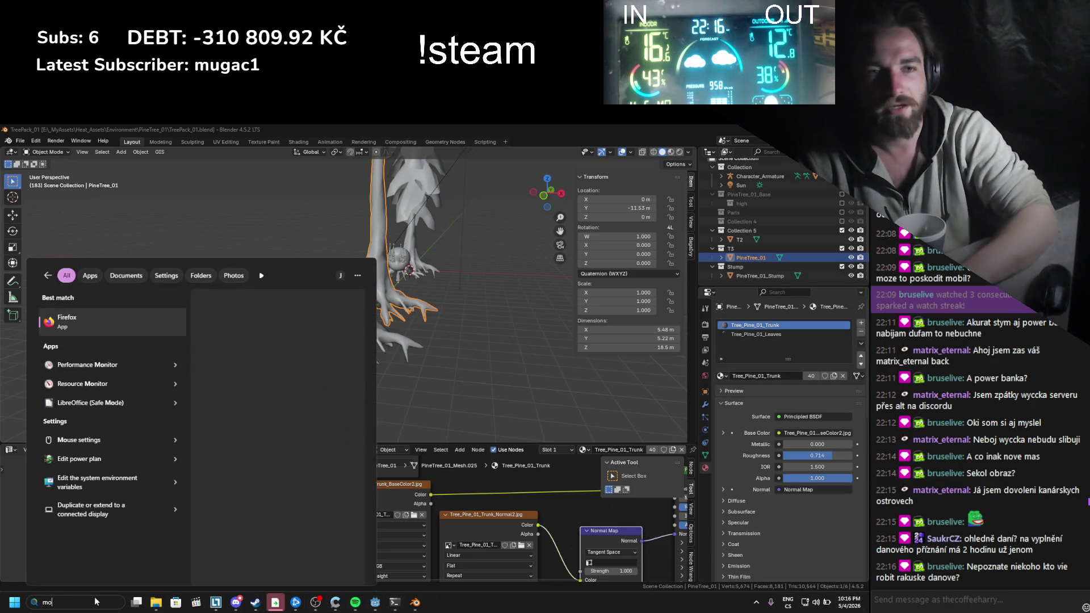
key(Return)
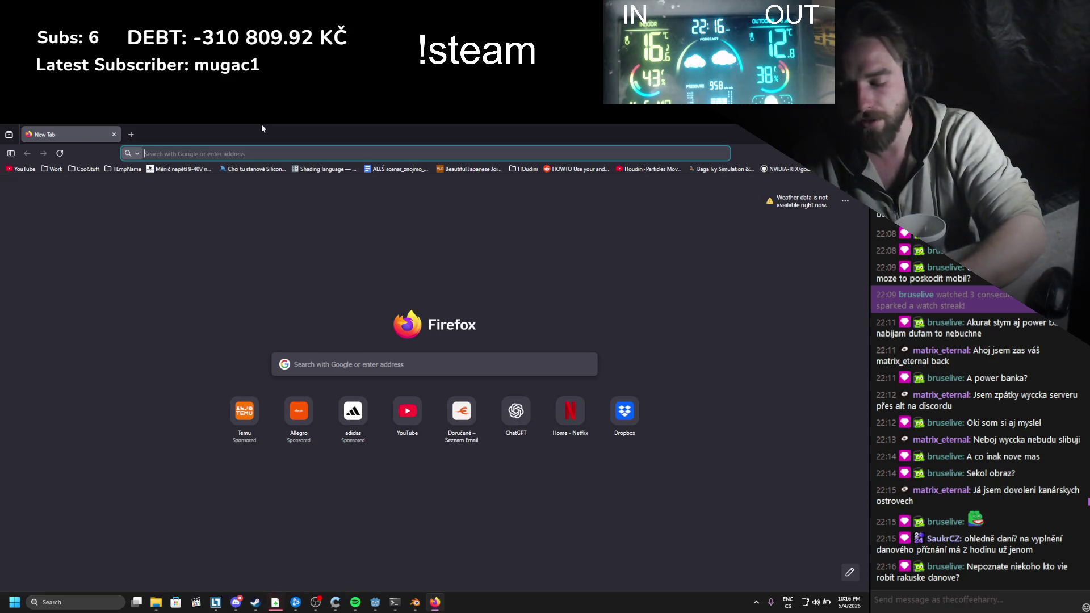
Step: Google 'daňové přiznání za rok 2025' and open the OnlinePřiznání.cz result in a new tab
text(da)
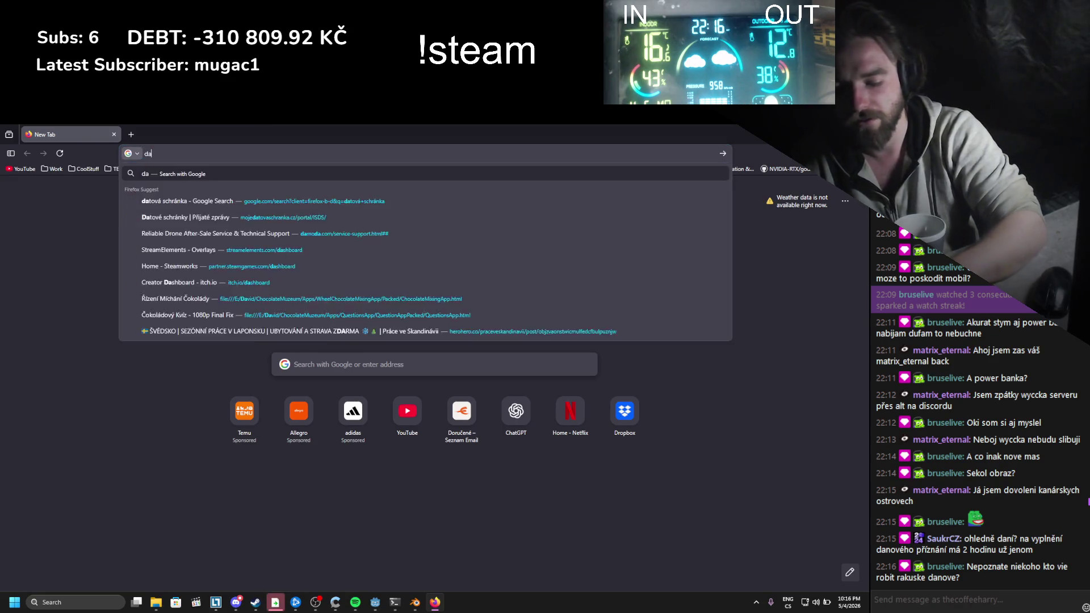
text(ňové při)
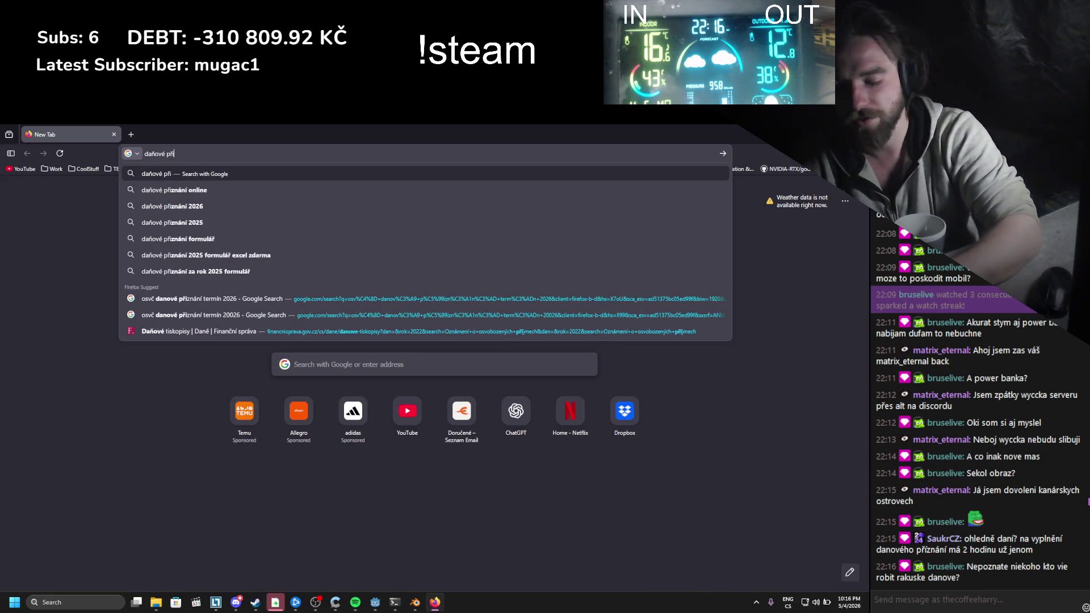
text(znání za rok 2025)
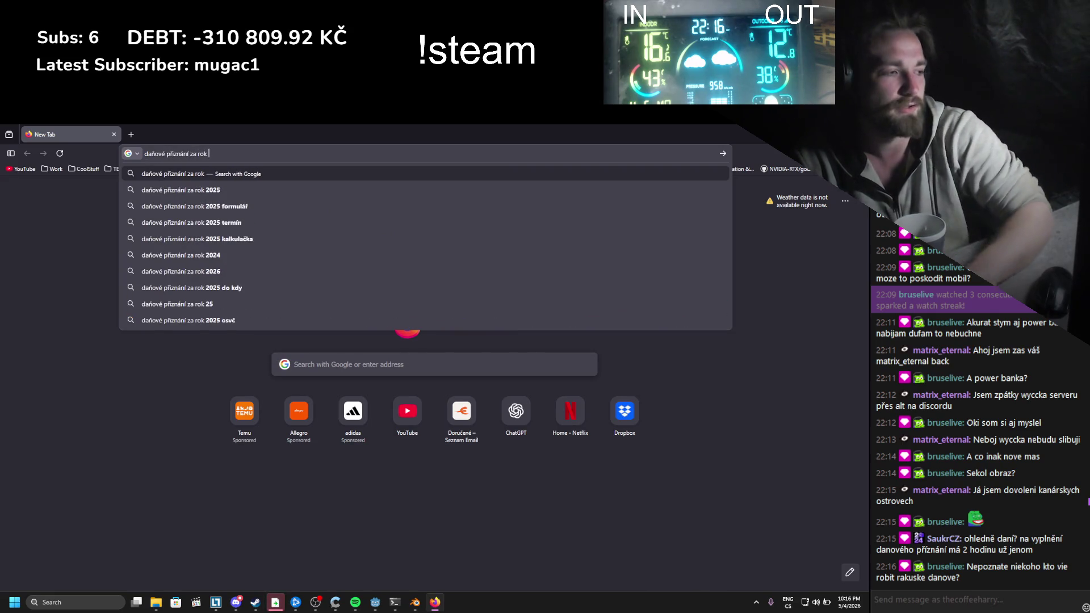
key(Return)
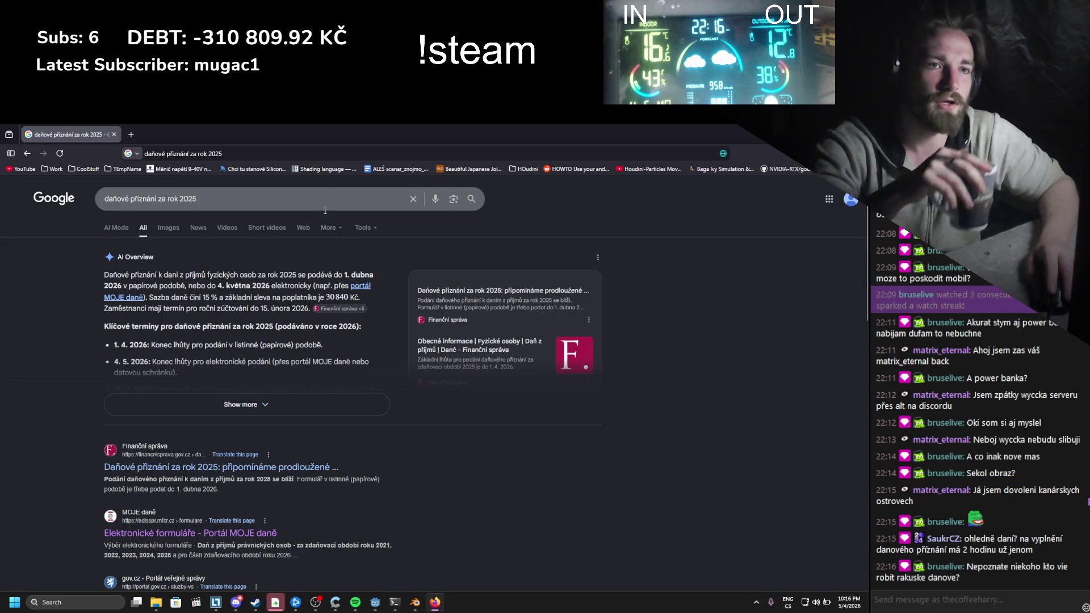
scroll(259, 333, down, 1)
scroll(253, 330, down, 1)
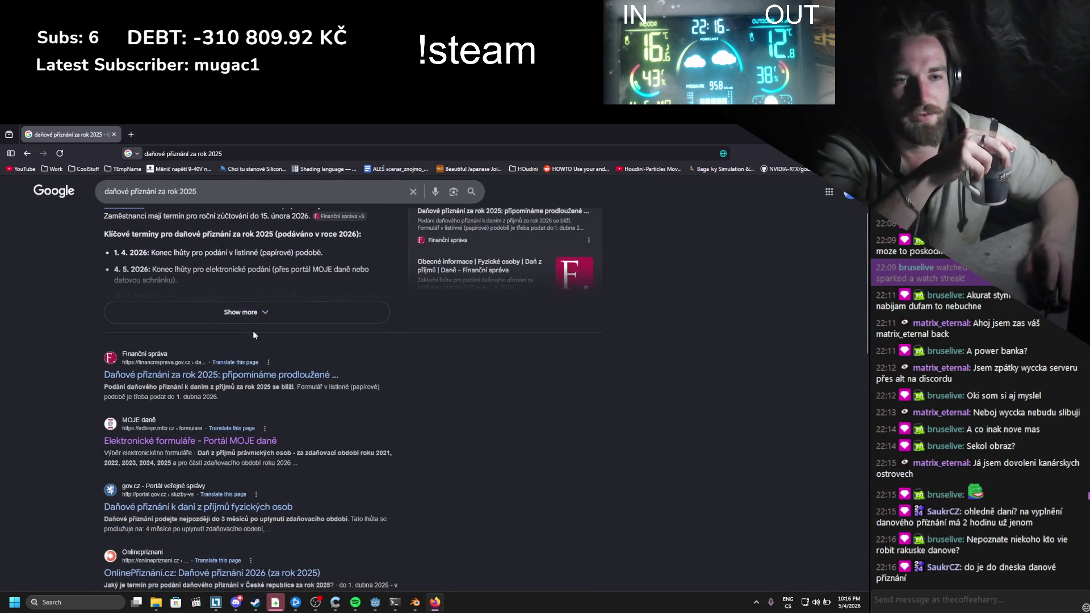
scroll(227, 369, down, 1)
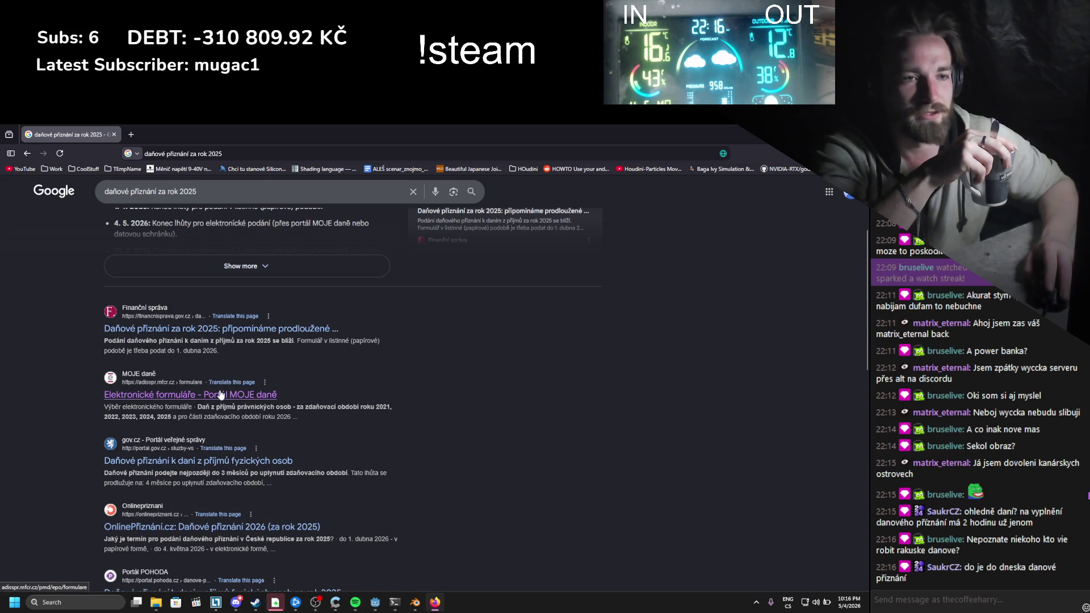
scroll(220, 391, down, 1)
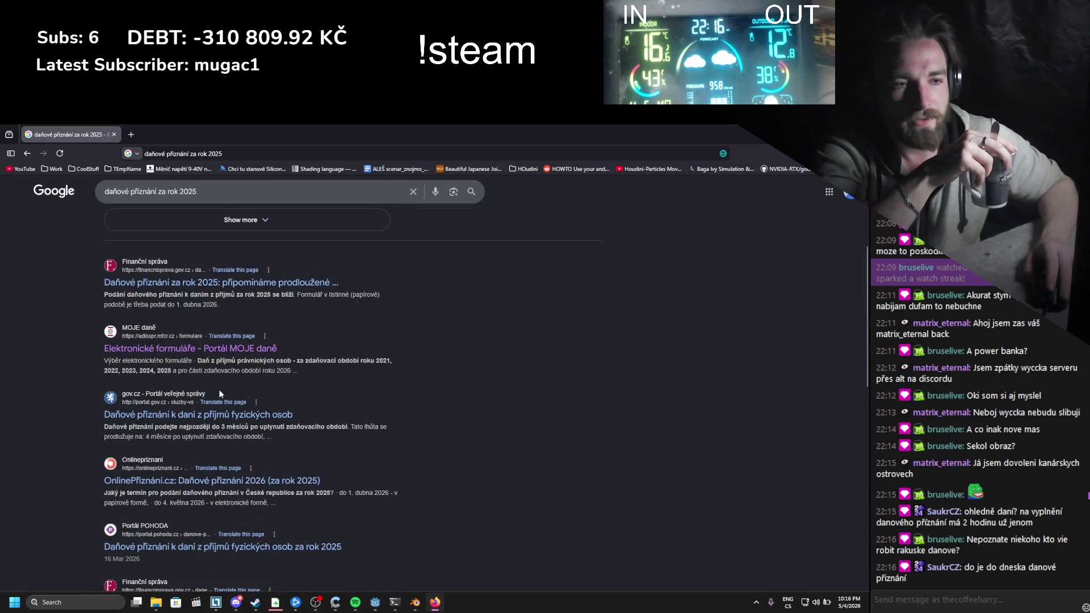
scroll(222, 414, down, 1)
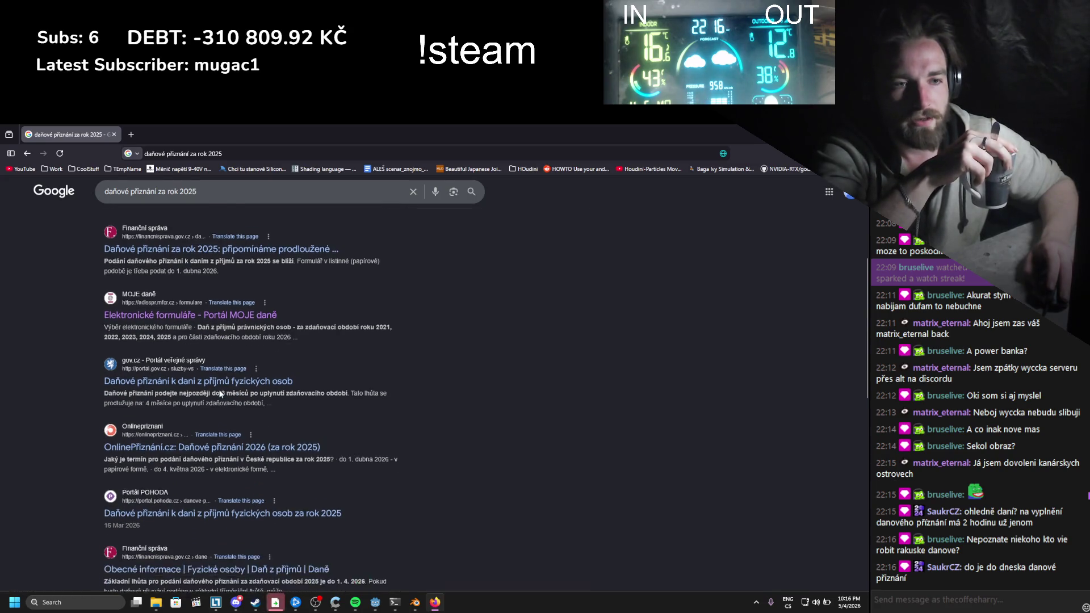
middle_click(227, 435)
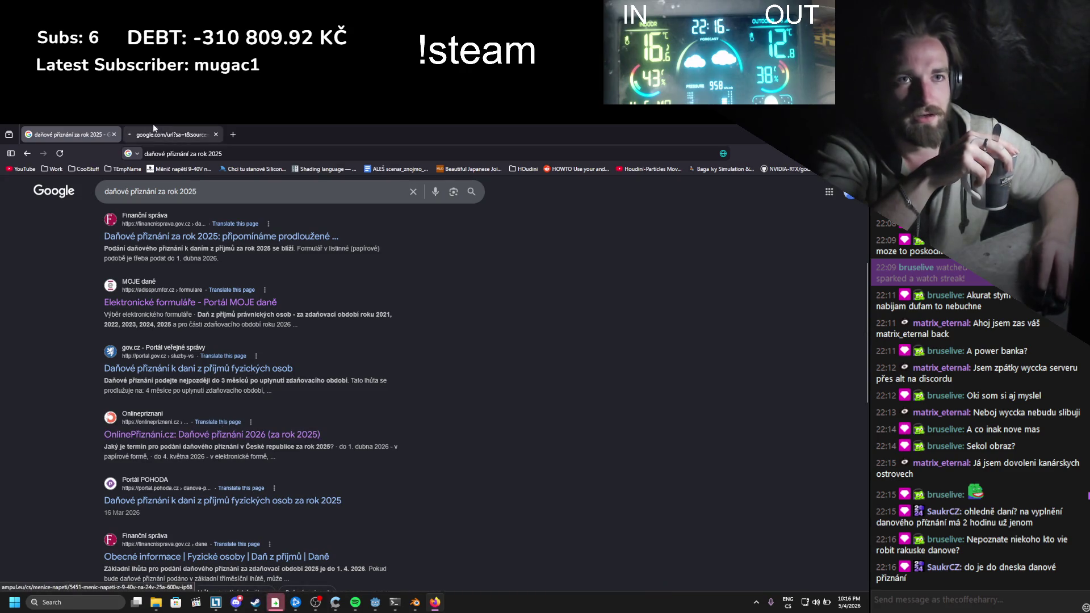
Step: Skim the OnlinePřiznání.cz page in its new tab
click(150, 125)
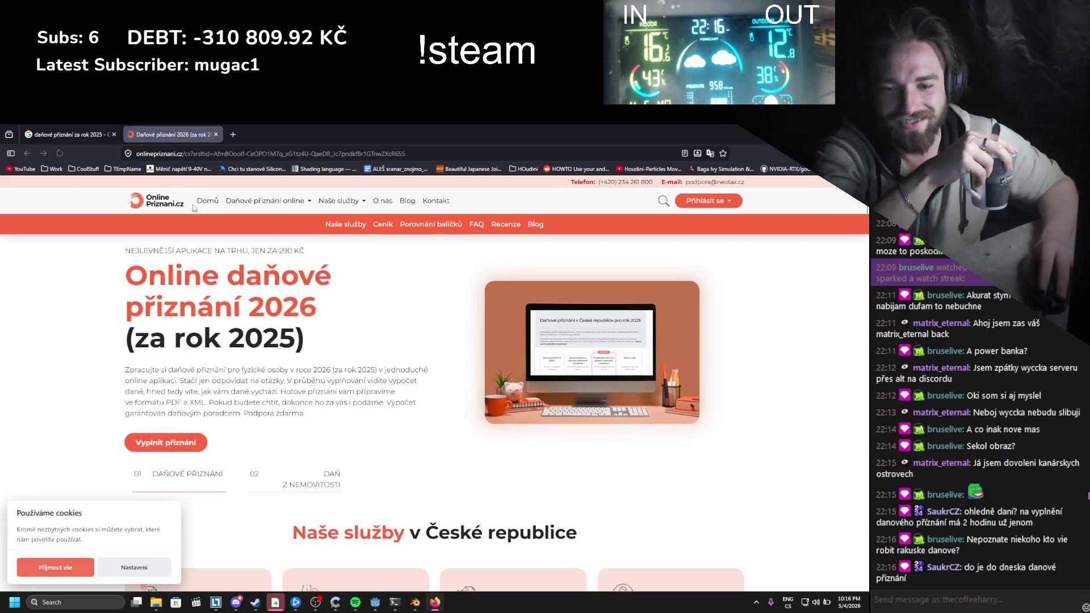
scroll(269, 291, down, 4)
scroll(269, 290, down, 8)
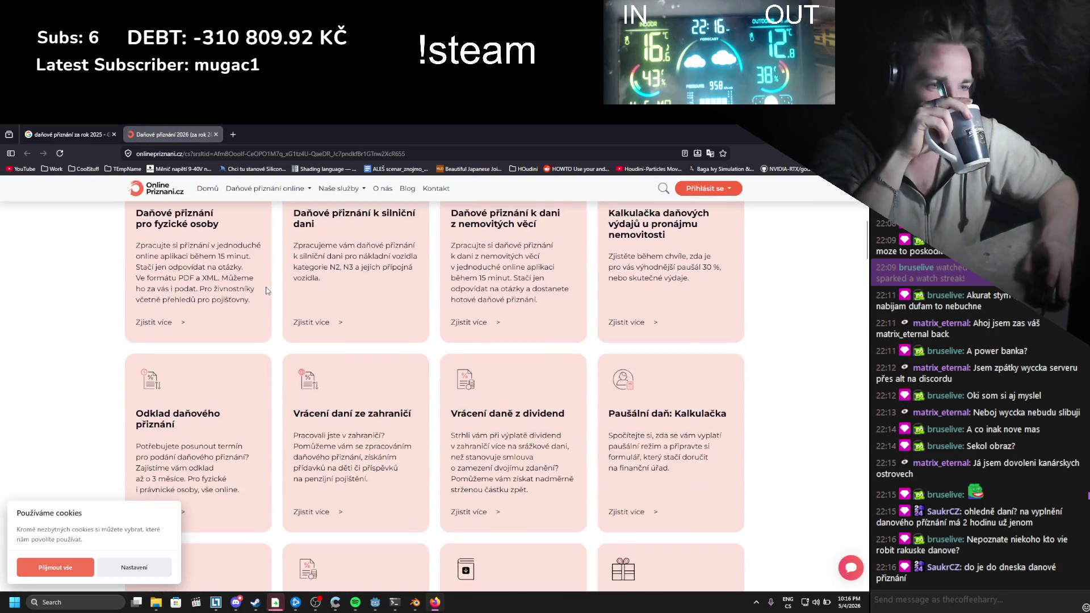
scroll(267, 291, up, 5)
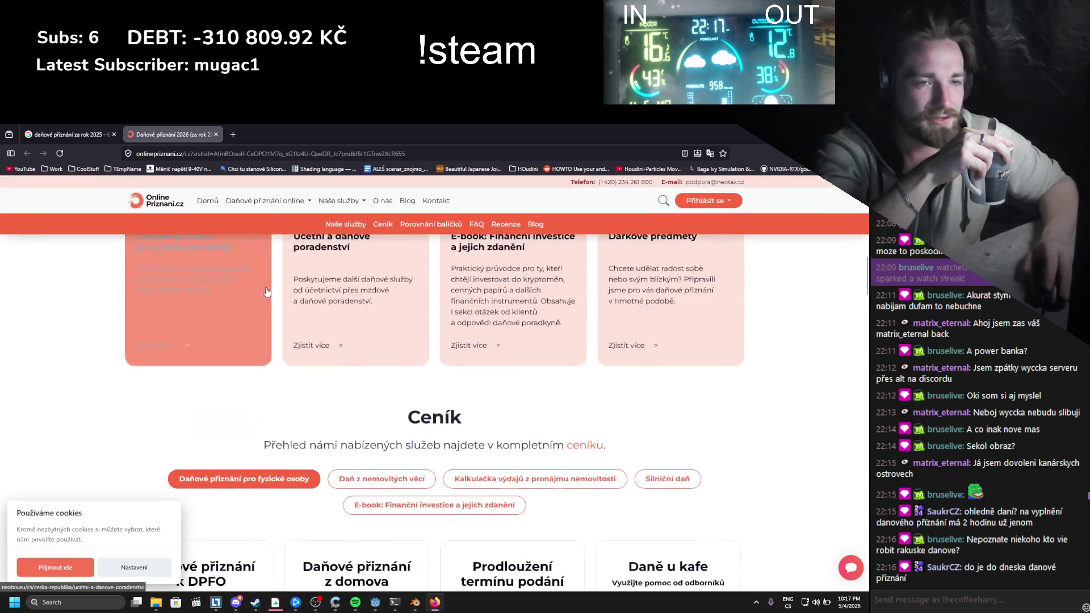
Step: Return to the Google results and expand the full AI Overview with Show more
click(68, 134)
scroll(87, 288, down, 1)
scroll(84, 306, down, 1)
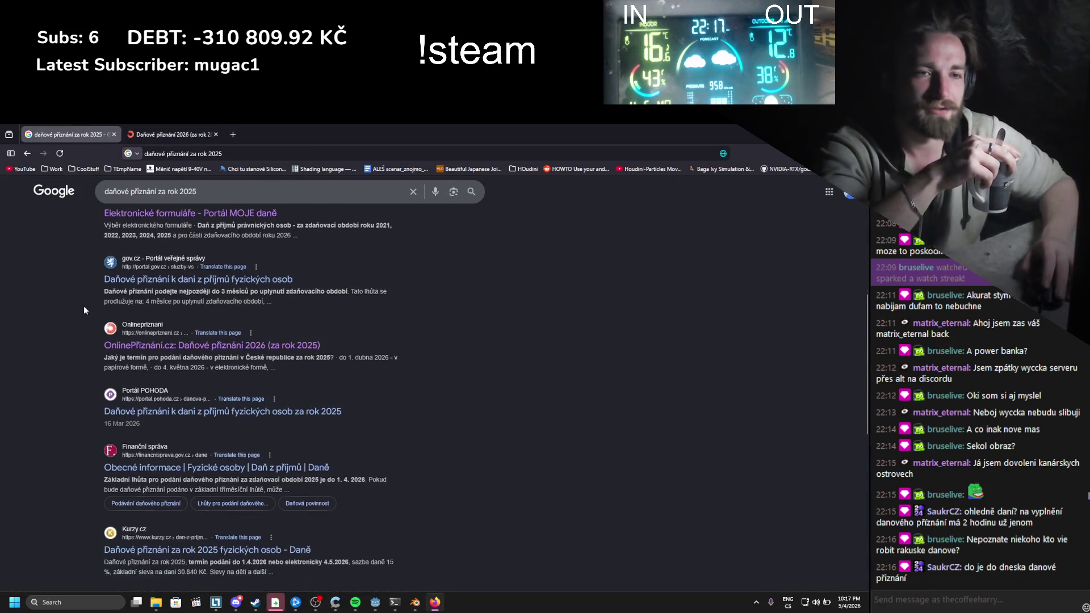
scroll(84, 310, down, 2)
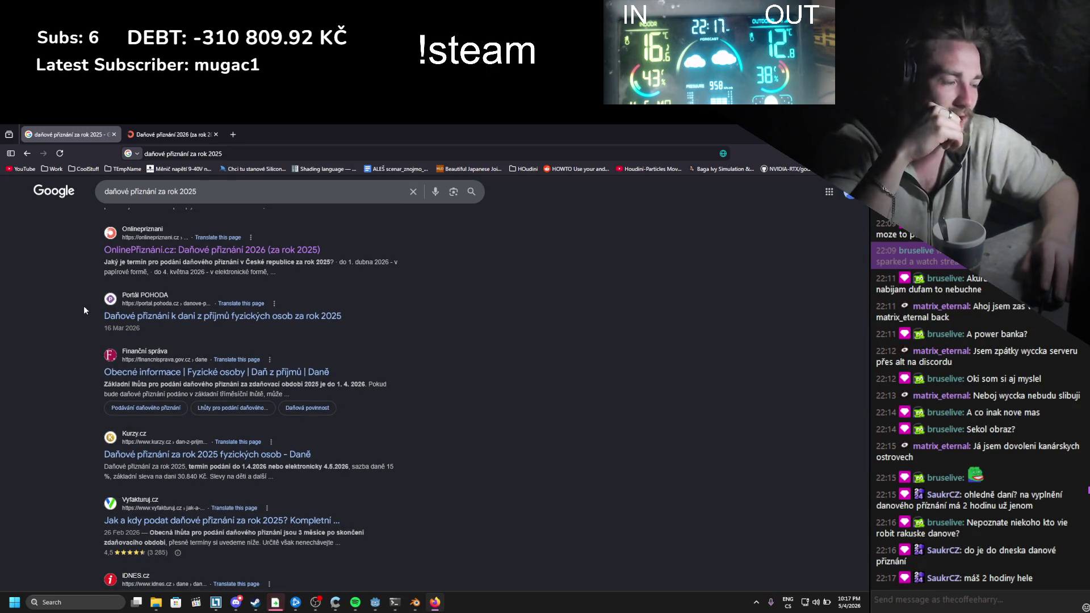
scroll(84, 310, down, 4)
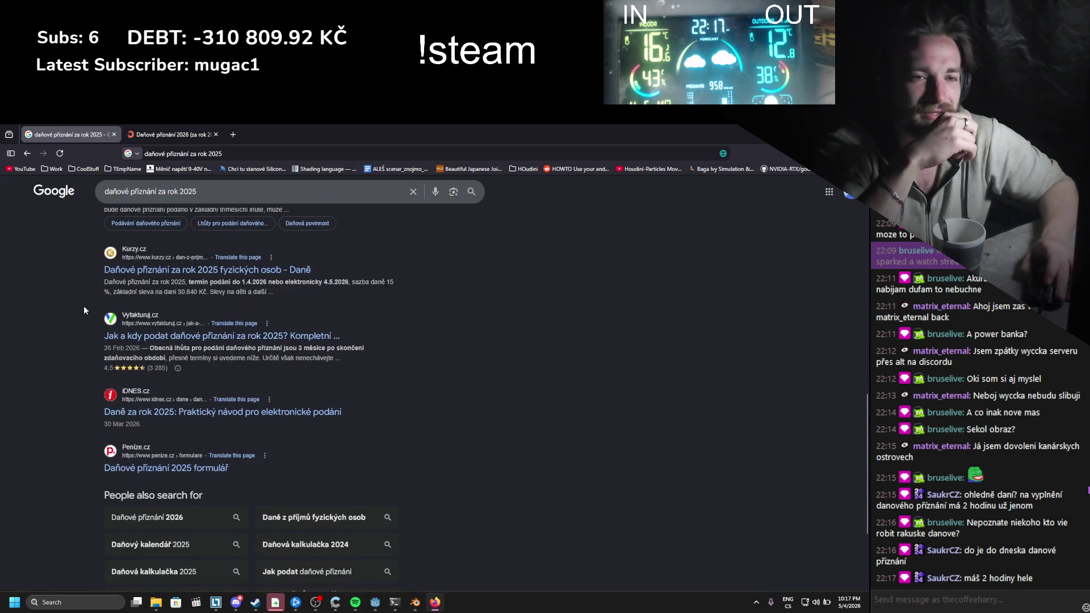
scroll(84, 310, up, 8)
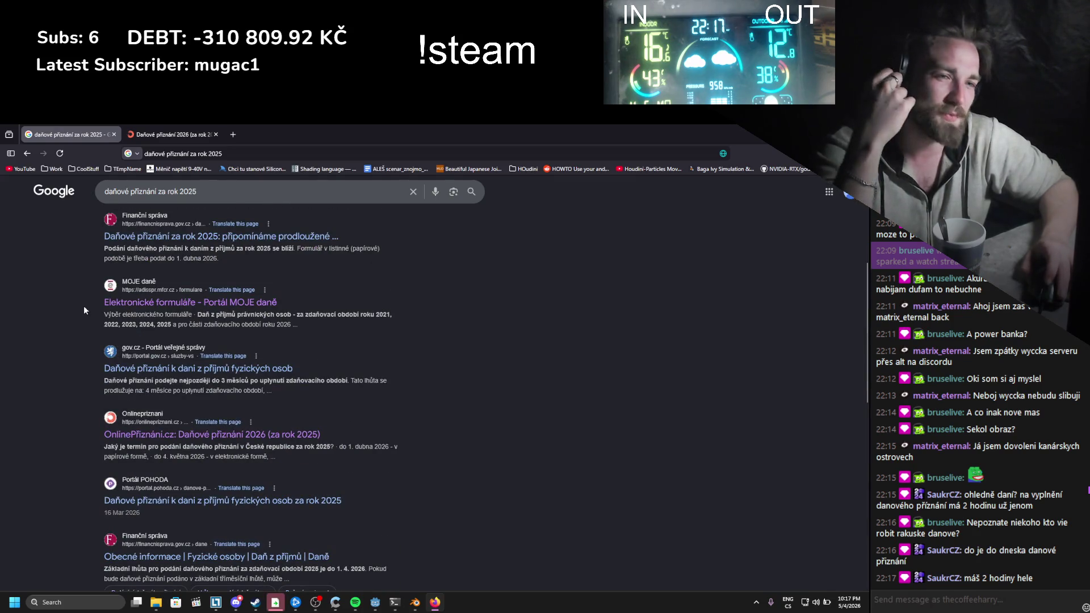
scroll(84, 310, up, 5)
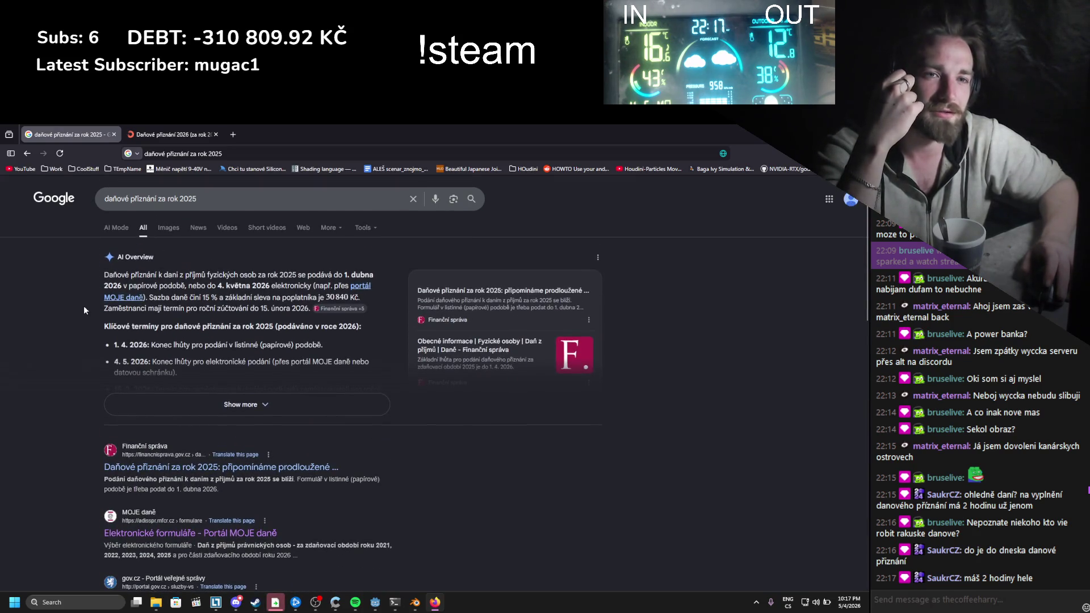
scroll(84, 305, down, 1)
click(113, 359)
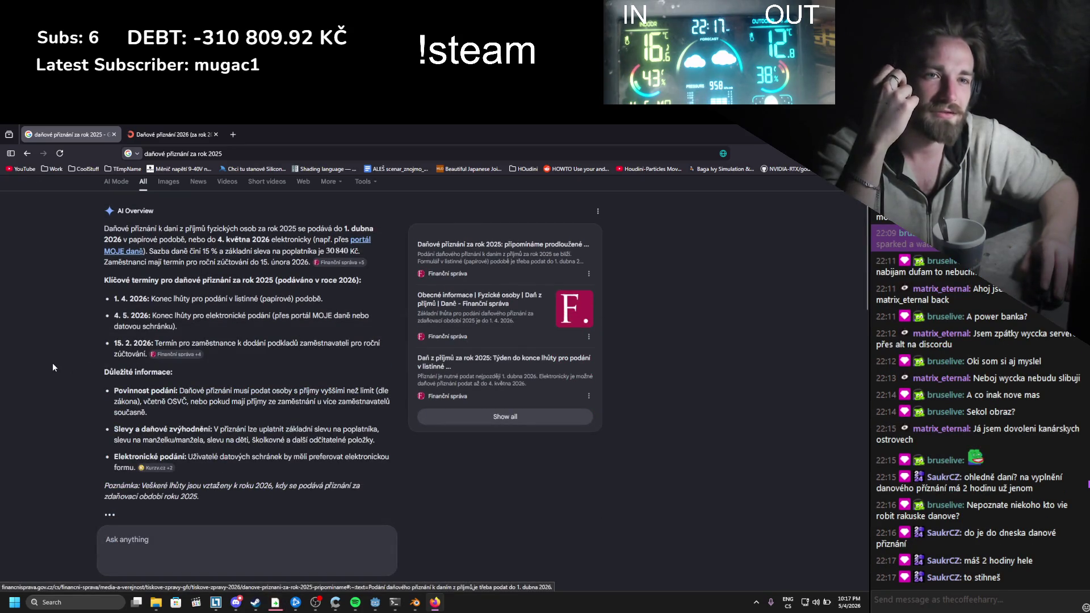
Step: Open the Vyfakturuj.cz 2025 tax return guide in a new tab and switch to it
scroll(52, 364, down, 5)
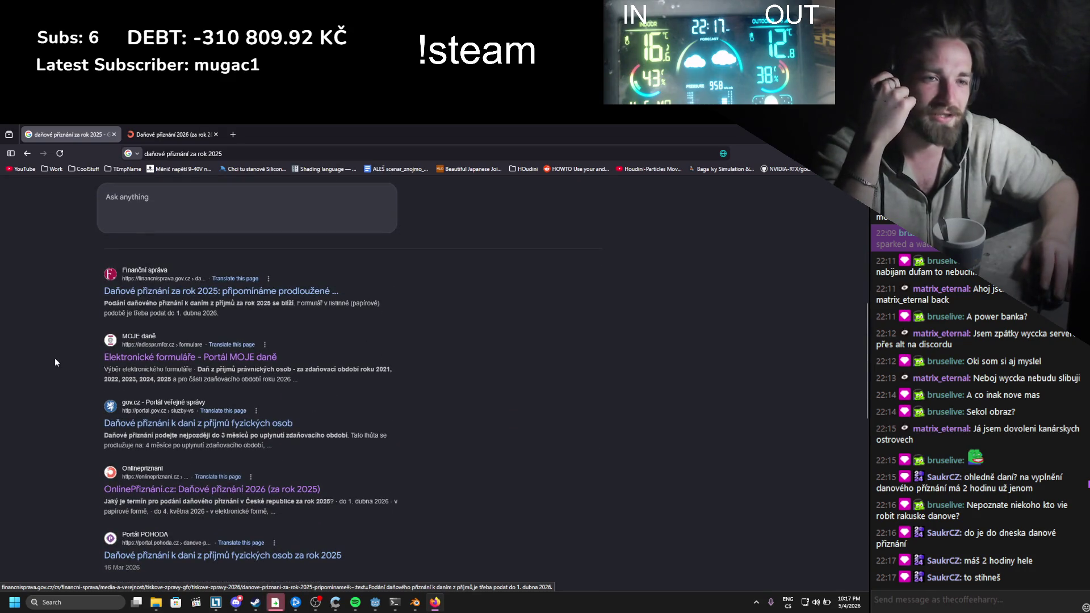
scroll(55, 359, down, 5)
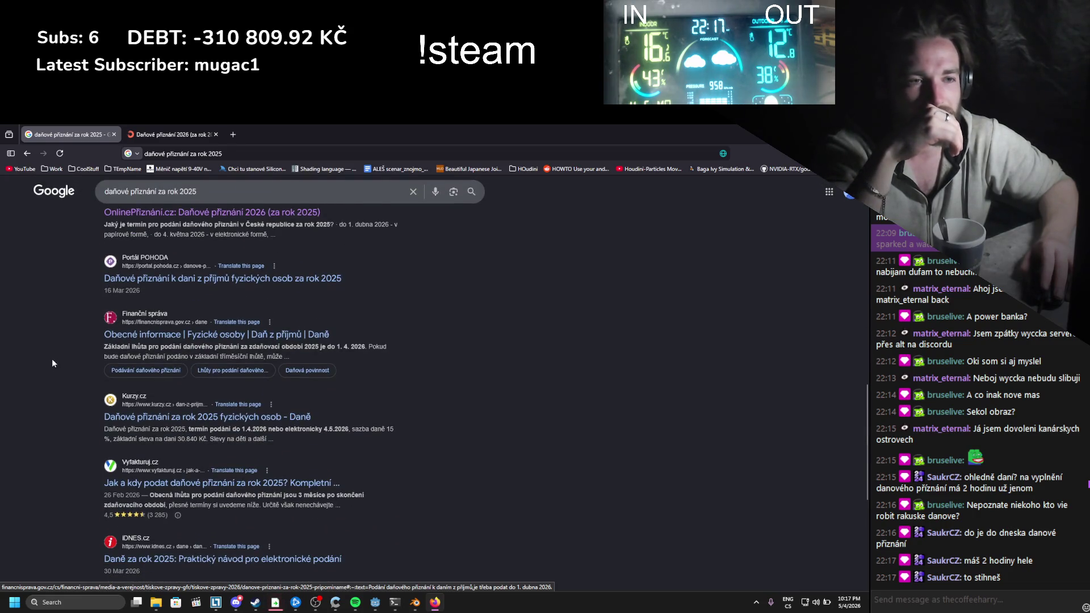
scroll(52, 364, down, 1)
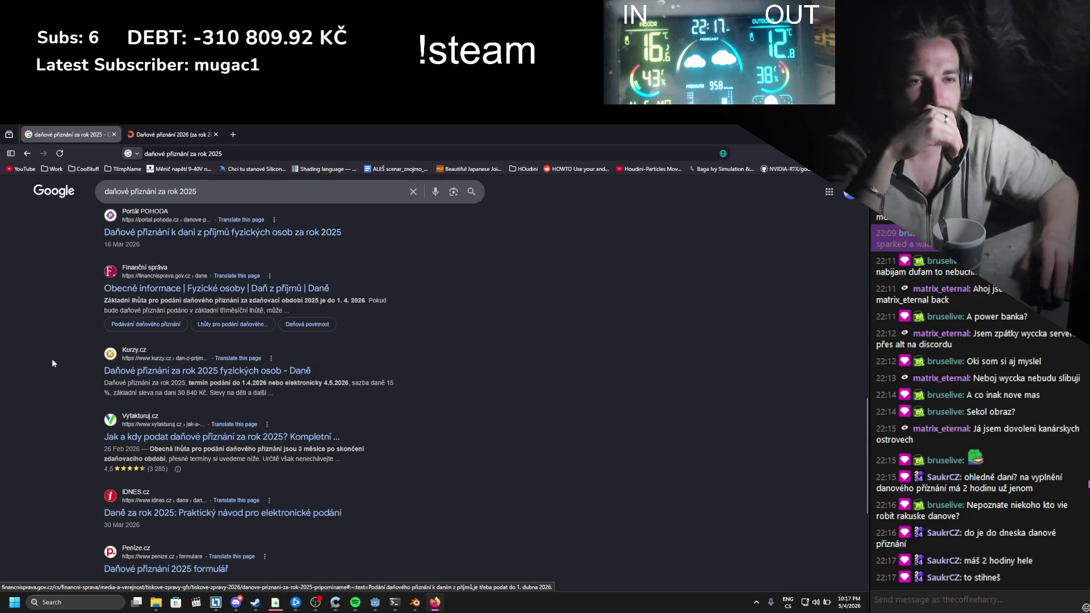
middle_click(187, 440)
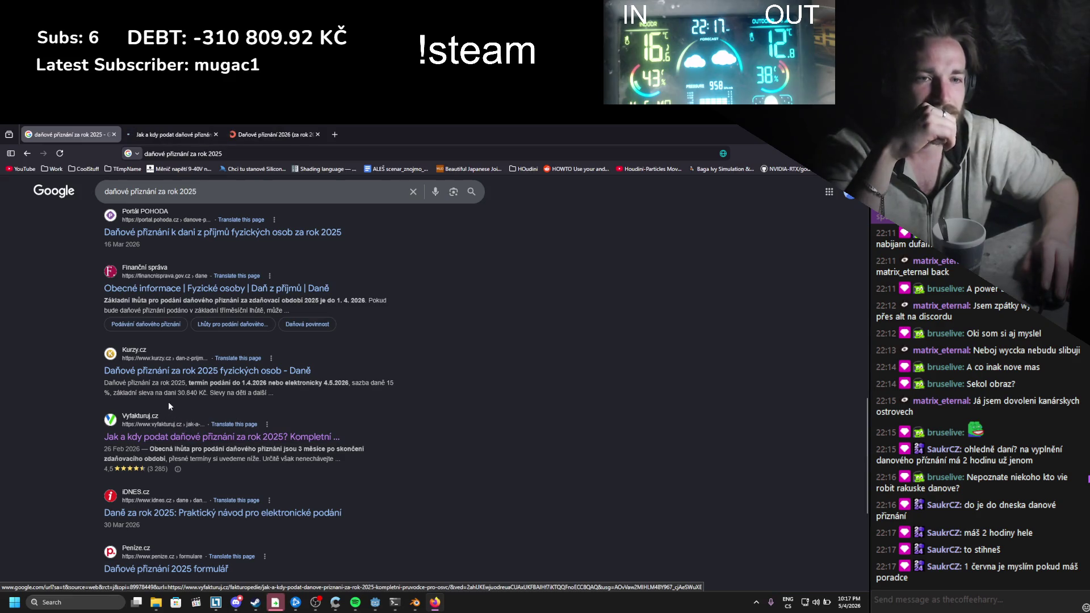
click(173, 135)
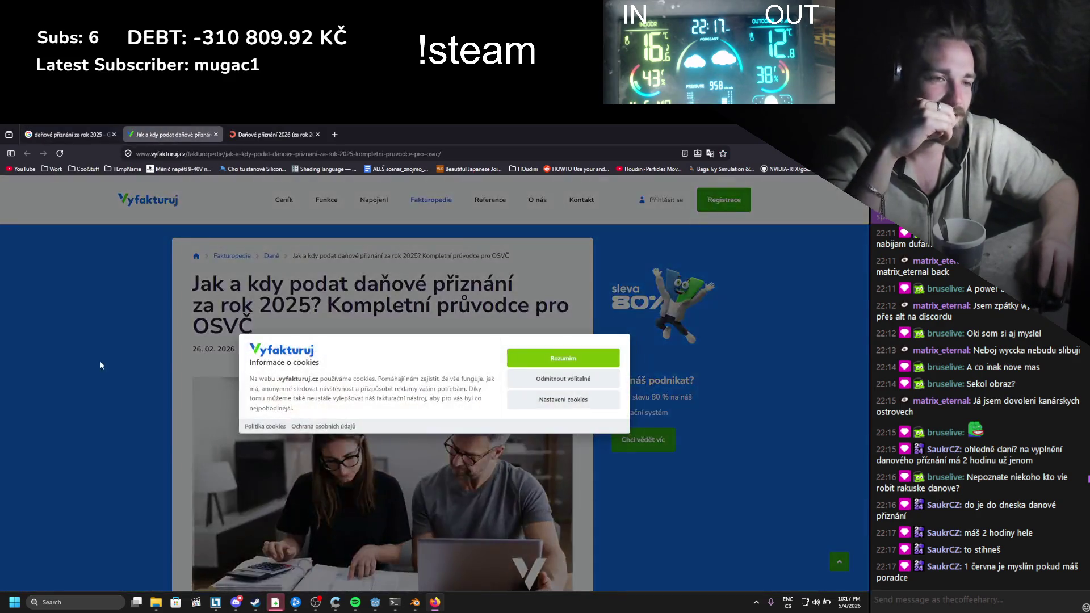
Step: Scroll the Vyfakturuj guide down to the 'Jaký je termín podání' deadline section
scroll(113, 365, down, 10)
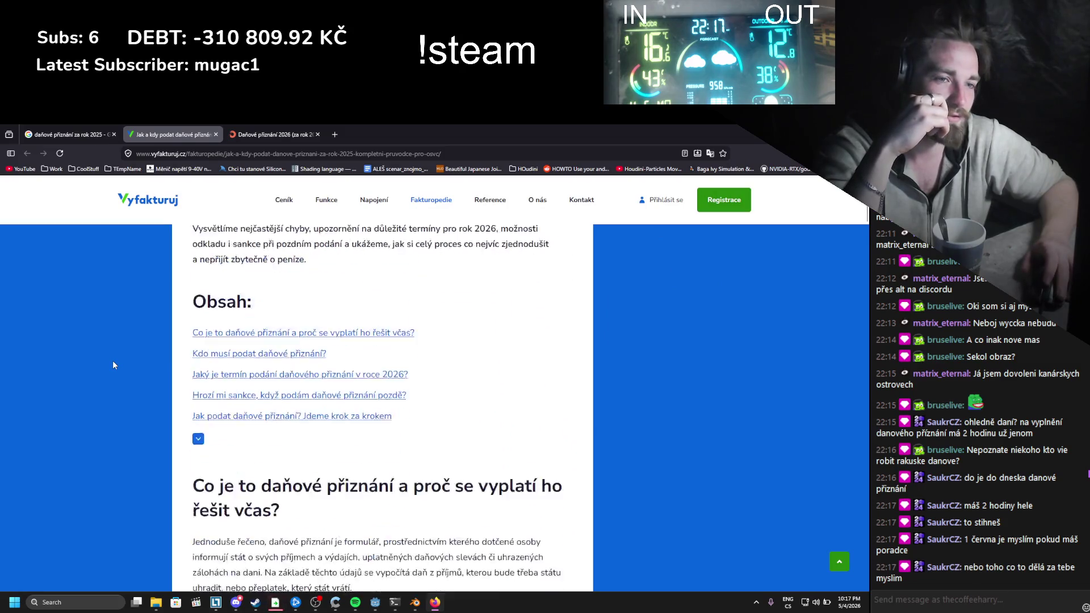
scroll(113, 366, down, 5)
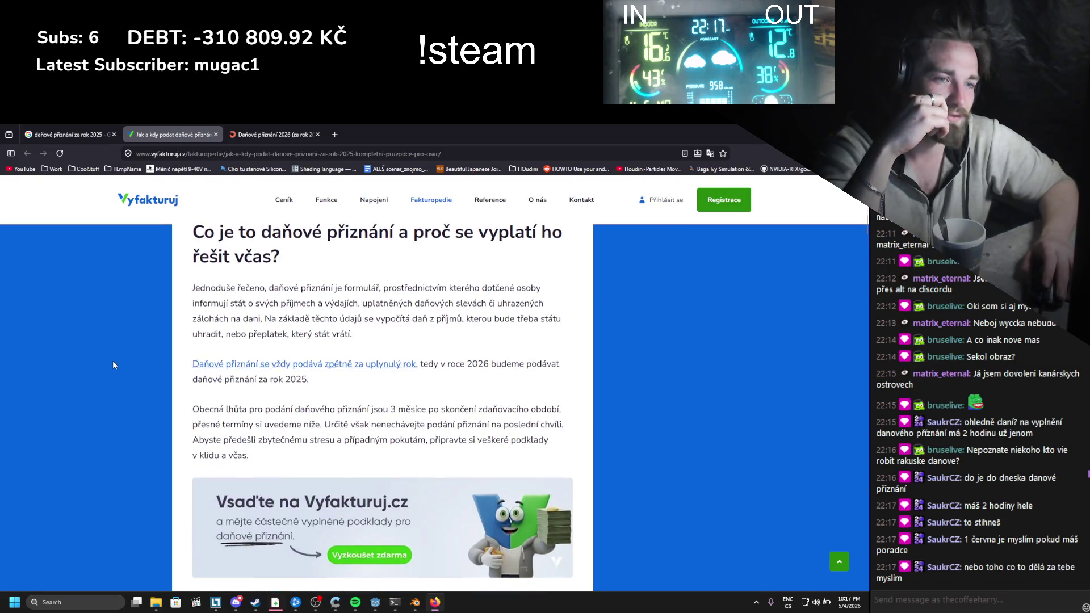
scroll(113, 362, down, 2)
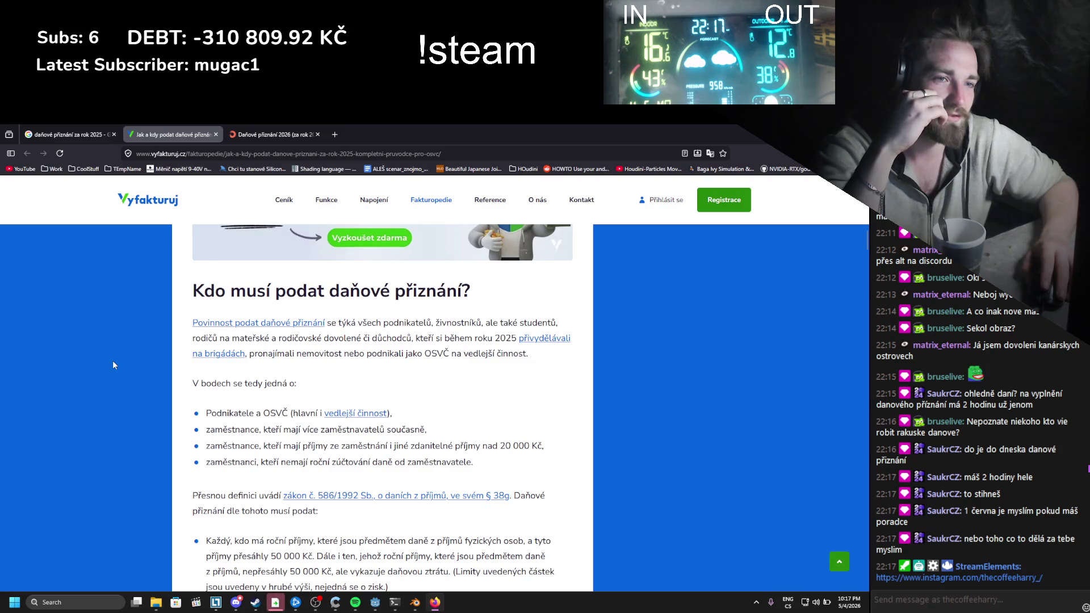
scroll(113, 365, down, 3)
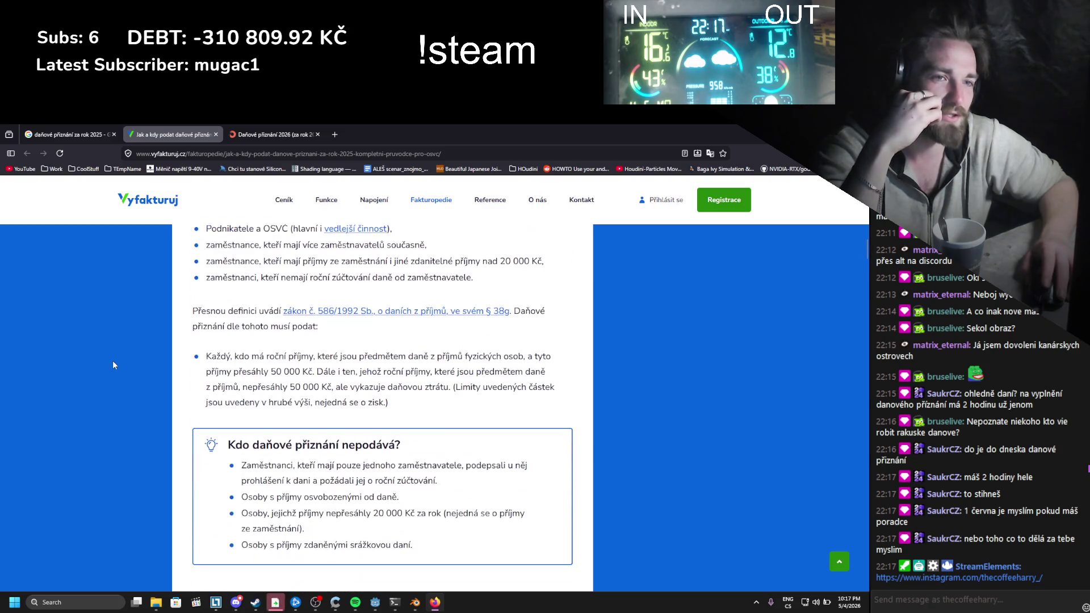
scroll(113, 364, down, 2)
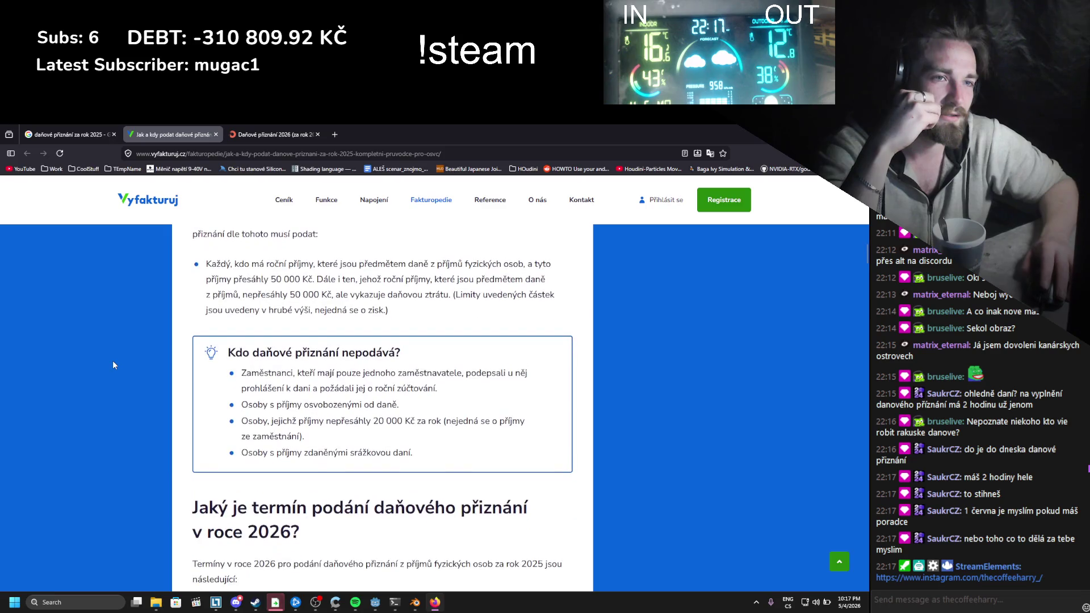
scroll(113, 364, down, 2)
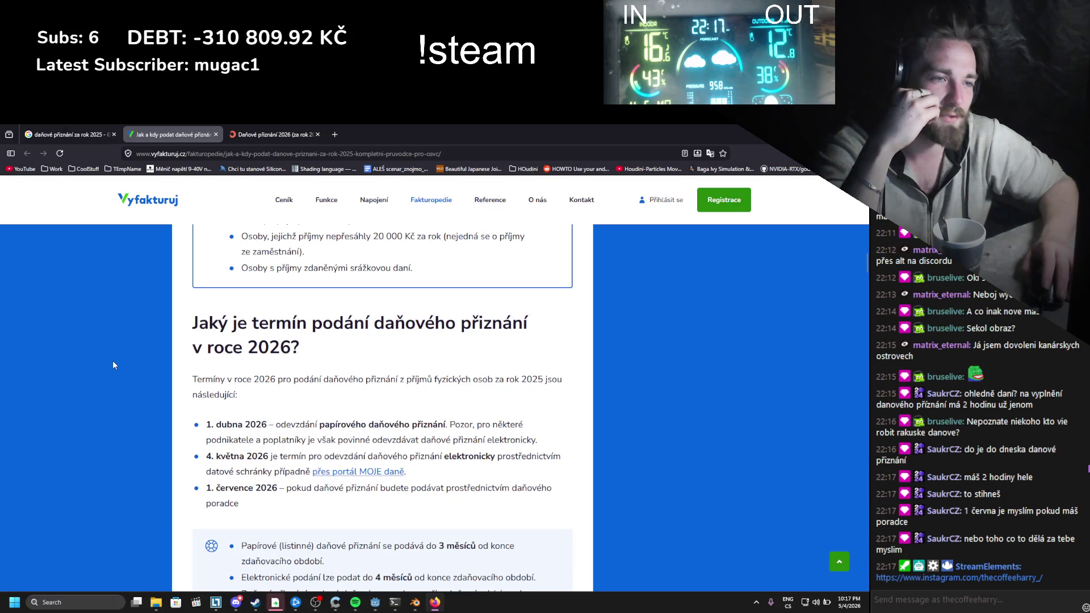
Step: Highlight the 1 July 2026 adviser deadline and follow the 'přes portál MOJE daně' link
drag(213, 490, 239, 504)
click(239, 504)
click(235, 500)
scroll(235, 500, down, 2)
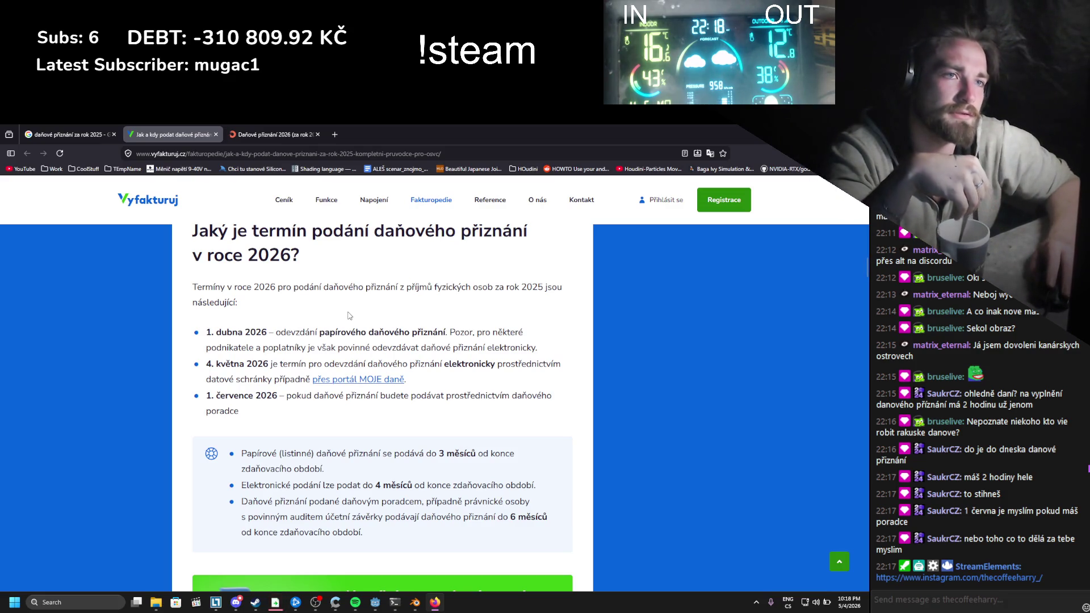
scroll(286, 261, up, 2)
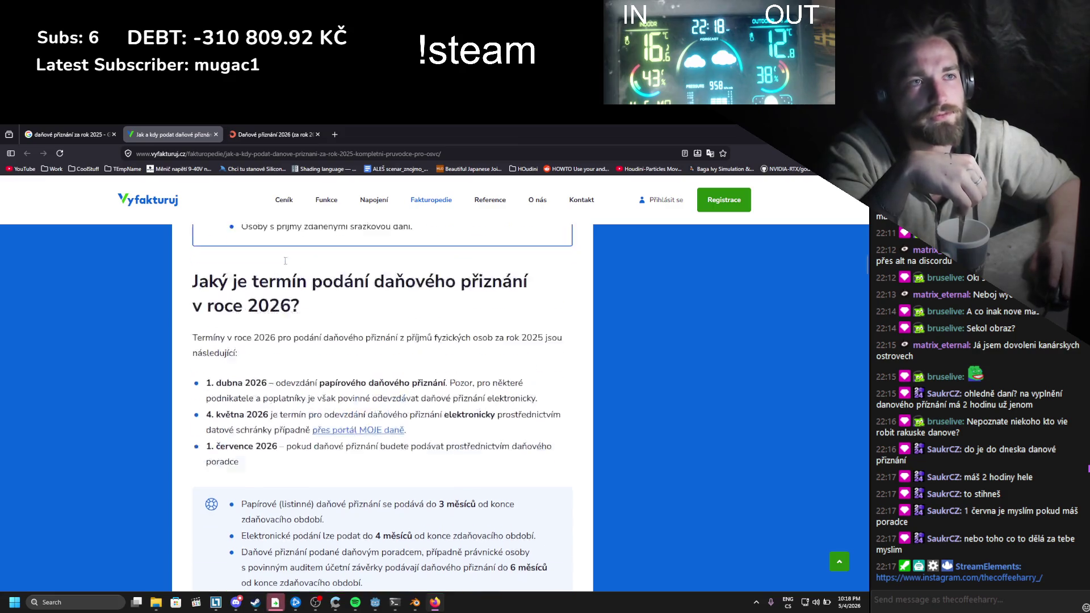
click(324, 426)
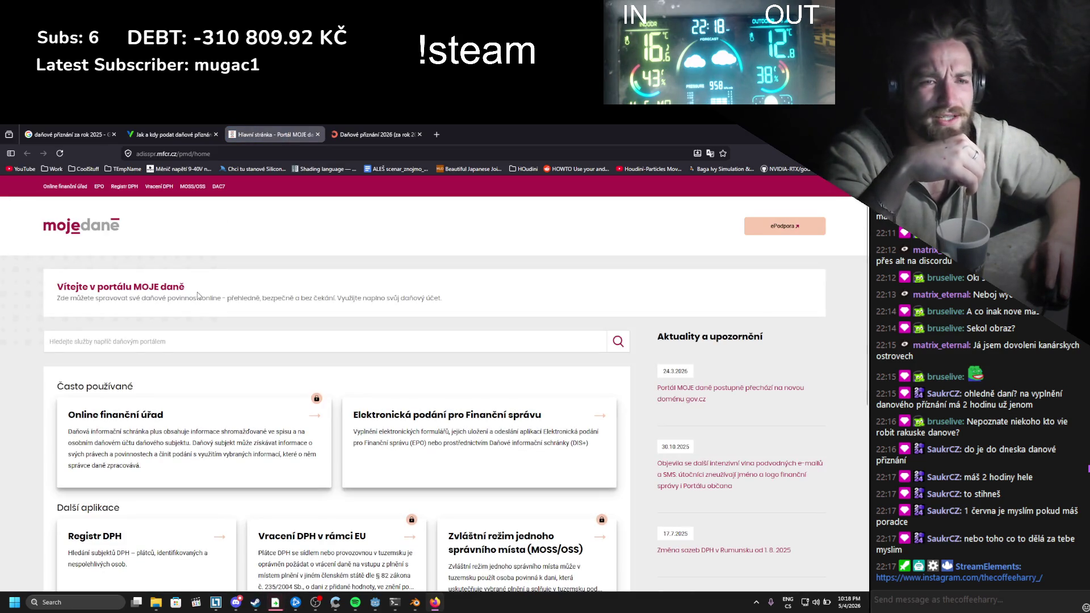
Step: Open 'Elektronická podání pro Finanční správu', then the 'Elektronické formuláře' list on MOJE daně
scroll(199, 293, down, 1)
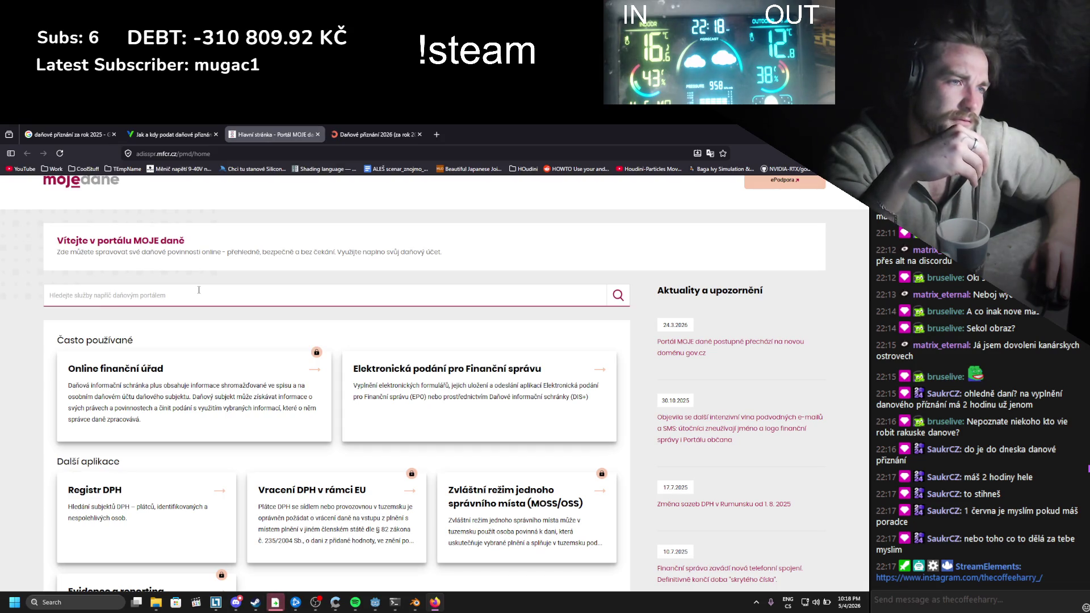
click(431, 412)
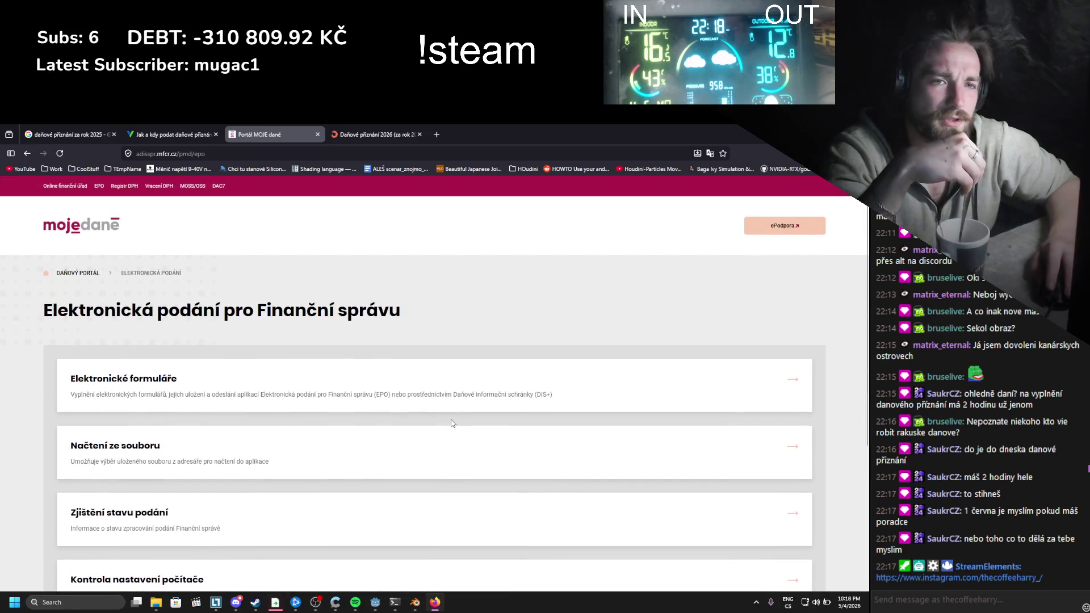
click(174, 384)
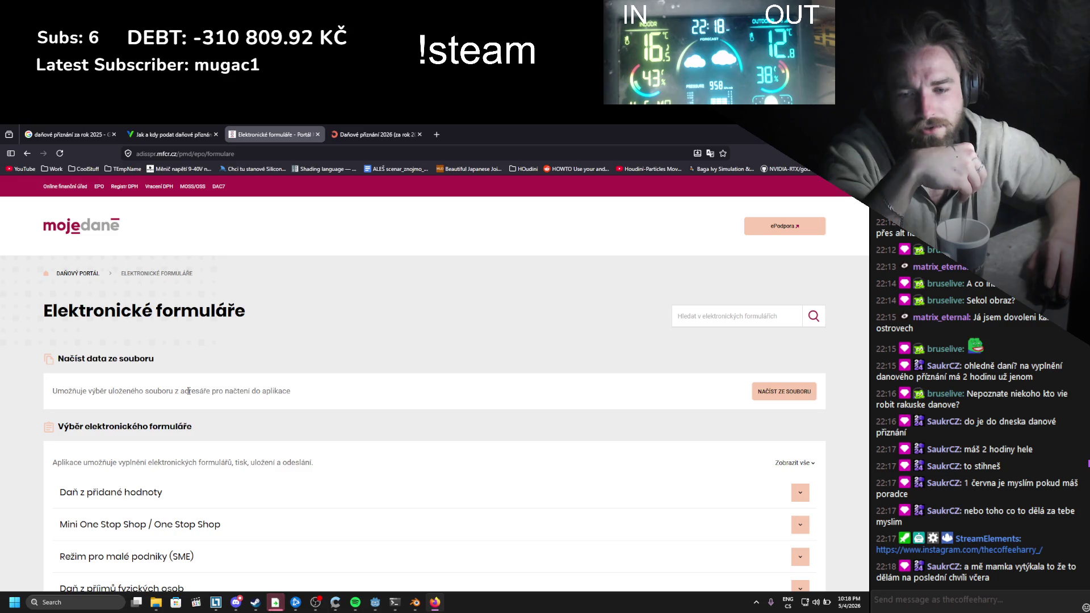
scroll(189, 391, down, 4)
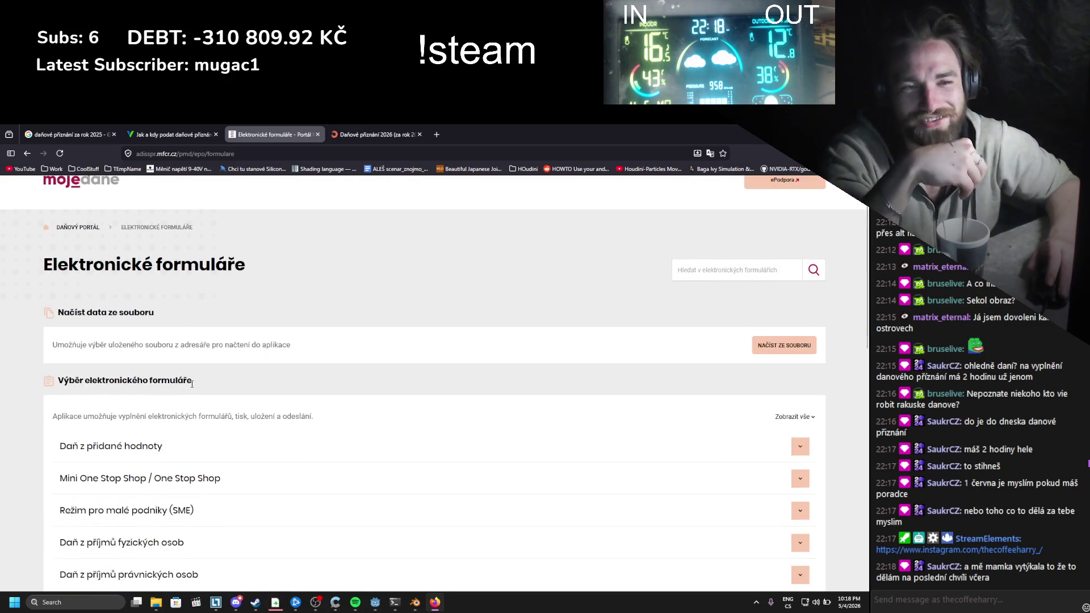
scroll(188, 385, down, 4)
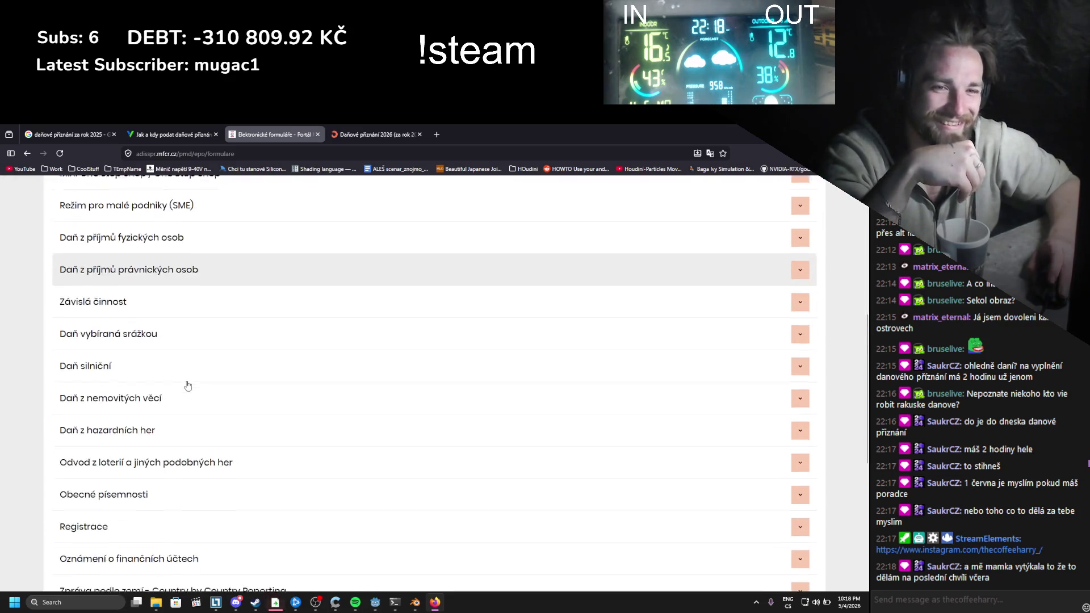
scroll(188, 385, up, 4)
scroll(187, 385, up, 5)
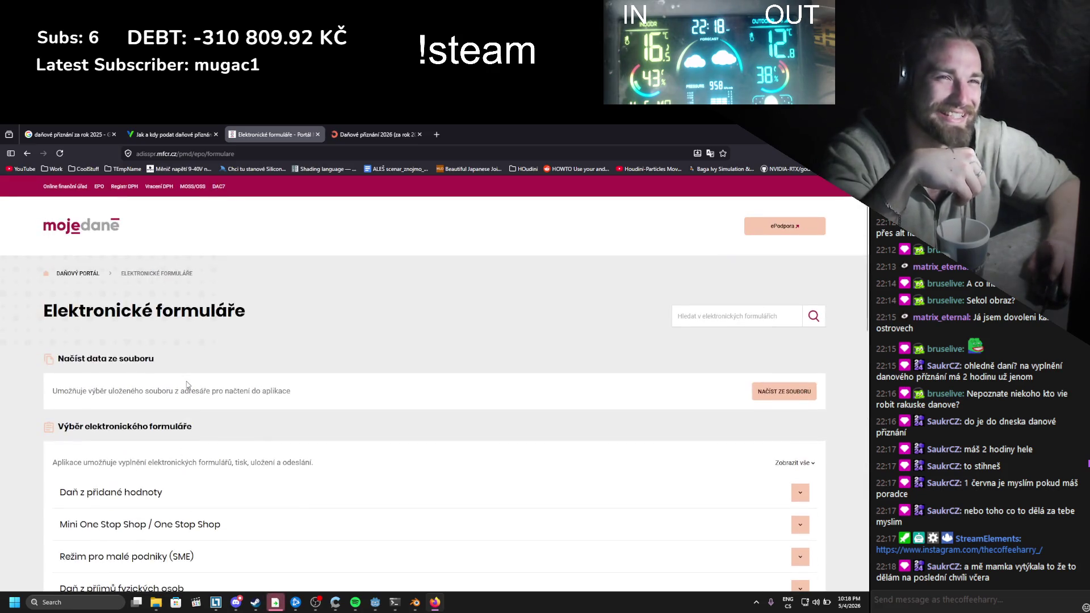
Step: Close the forms page and Vyfakturuj tab, and switch back to Blender
middle_click(279, 140)
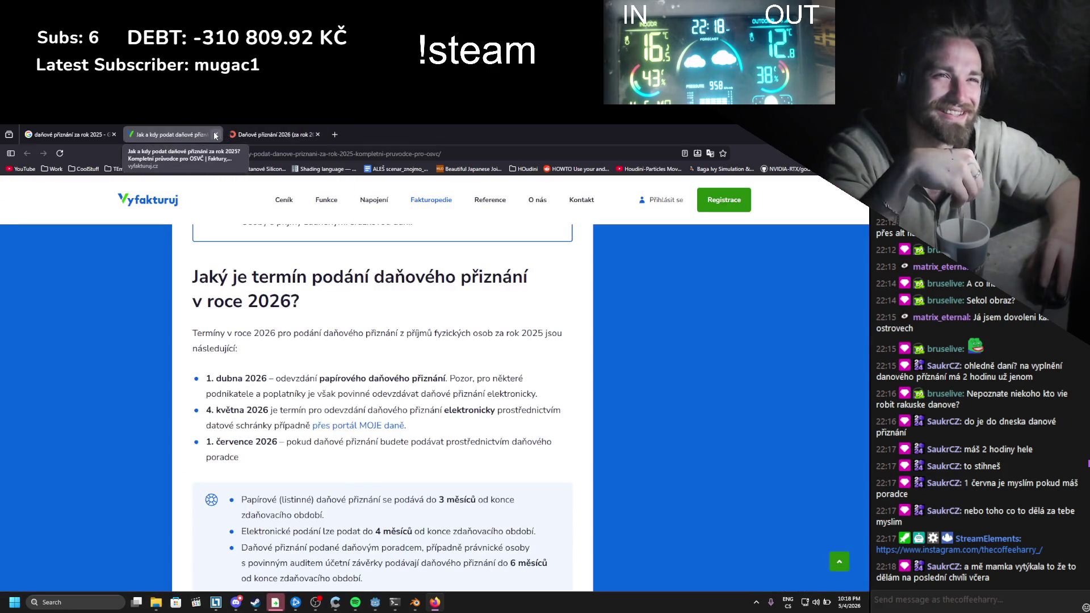
key(ctrl+w)
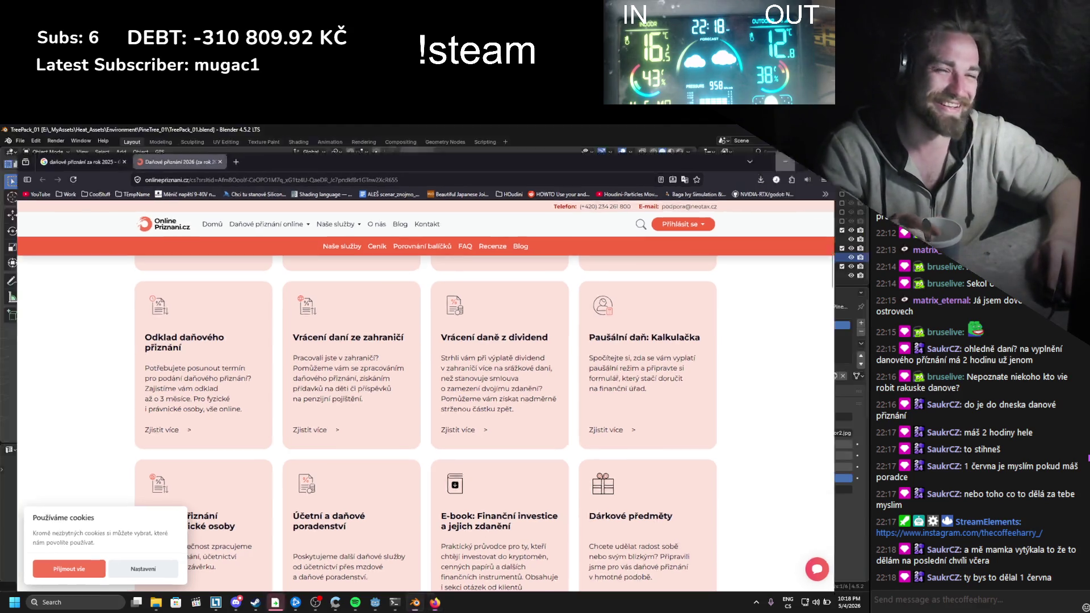
key(alt+Tab)
scroll(322, 284, down, 3)
Step: Select the pine stump and snap the 3D cursor to its origin with Cursor to Selected
key(ctrl+s)
click(326, 318)
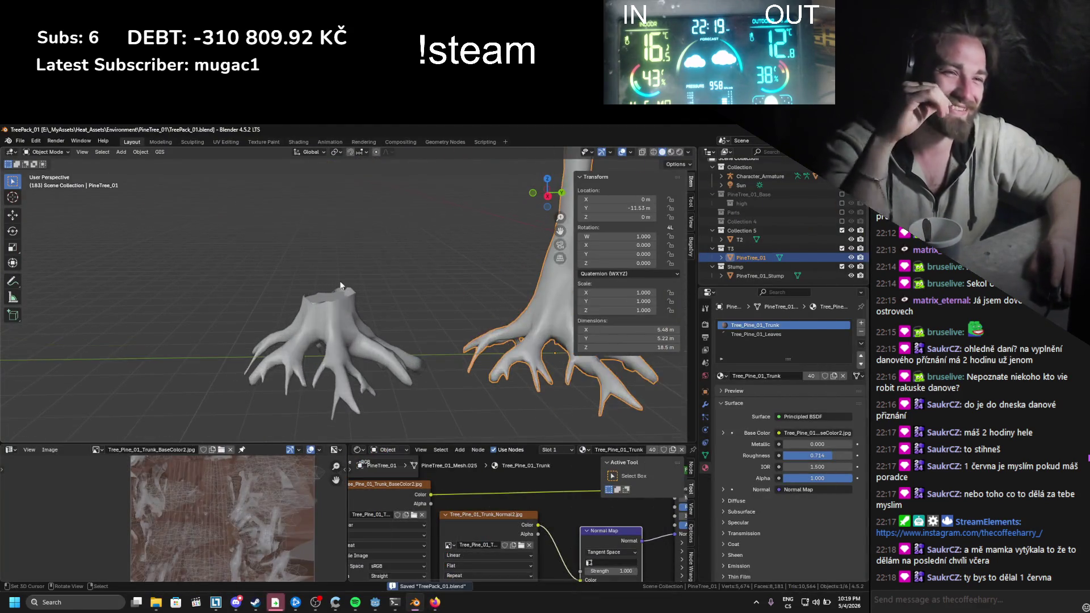
scroll(327, 326, up, 3)
key(shift+s)
click(328, 442)
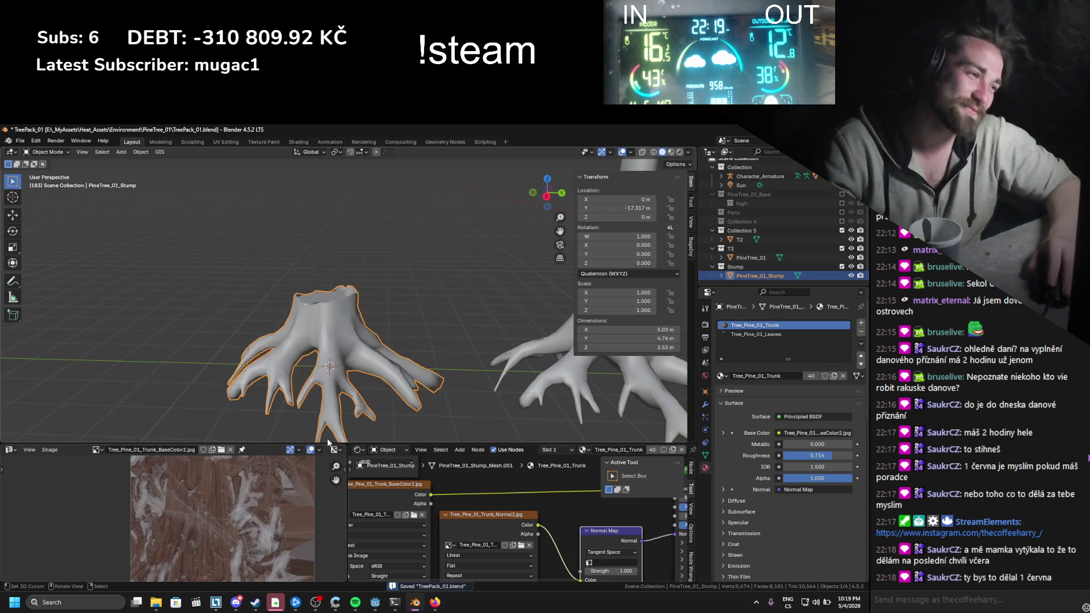
scroll(316, 347, down, 4)
scroll(328, 339, up, 2)
scroll(328, 337, up, 4)
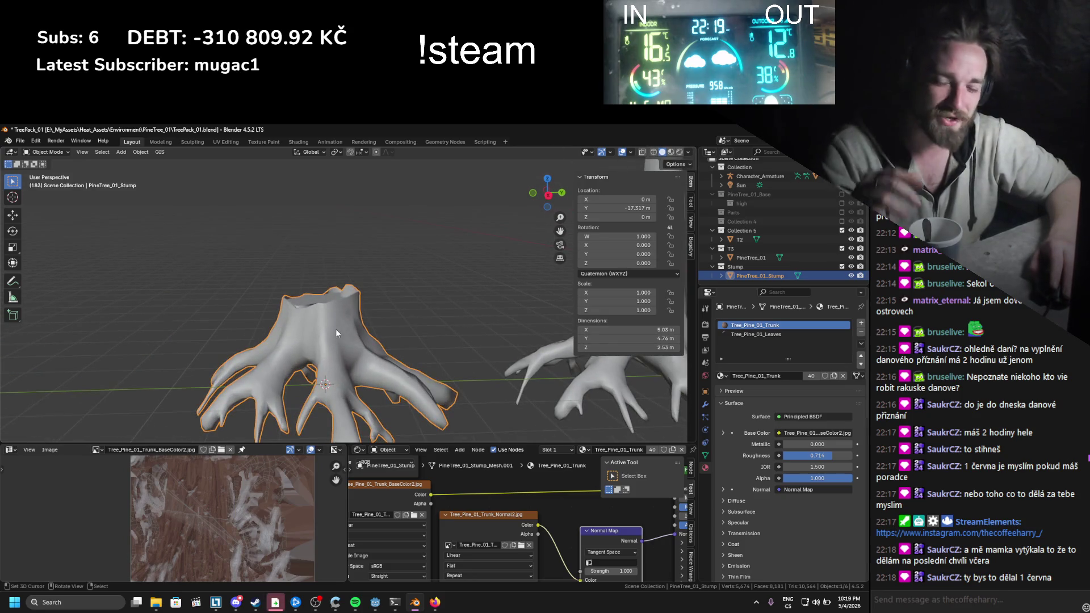
scroll(336, 329, down, 2)
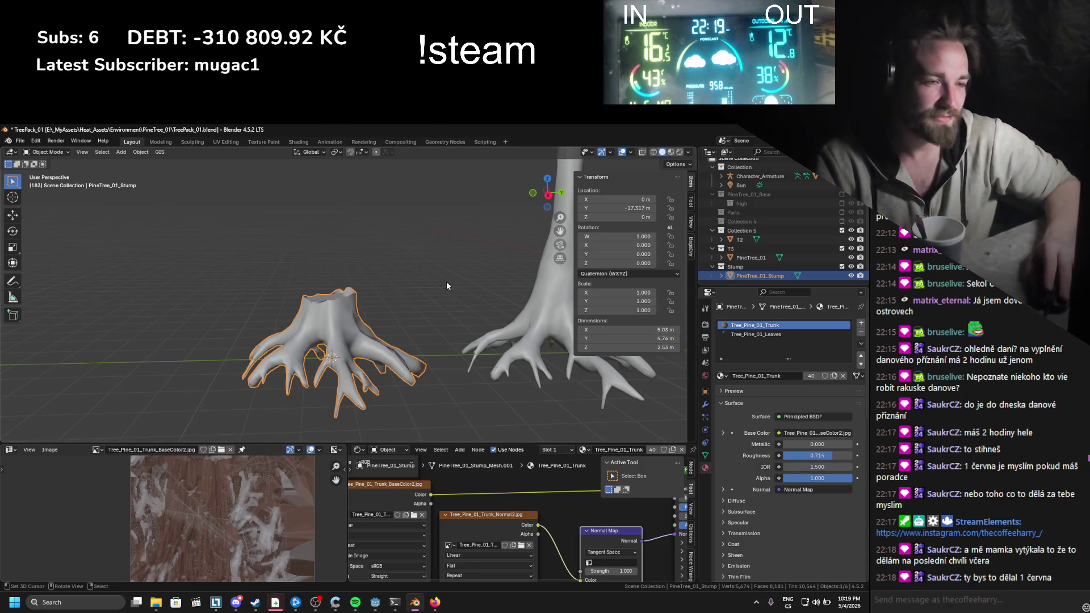
Step: Save TreePack_01.blend
drag(448, 291, 330, 345)
key(ctrl+s)
scroll(331, 345, down, 6)
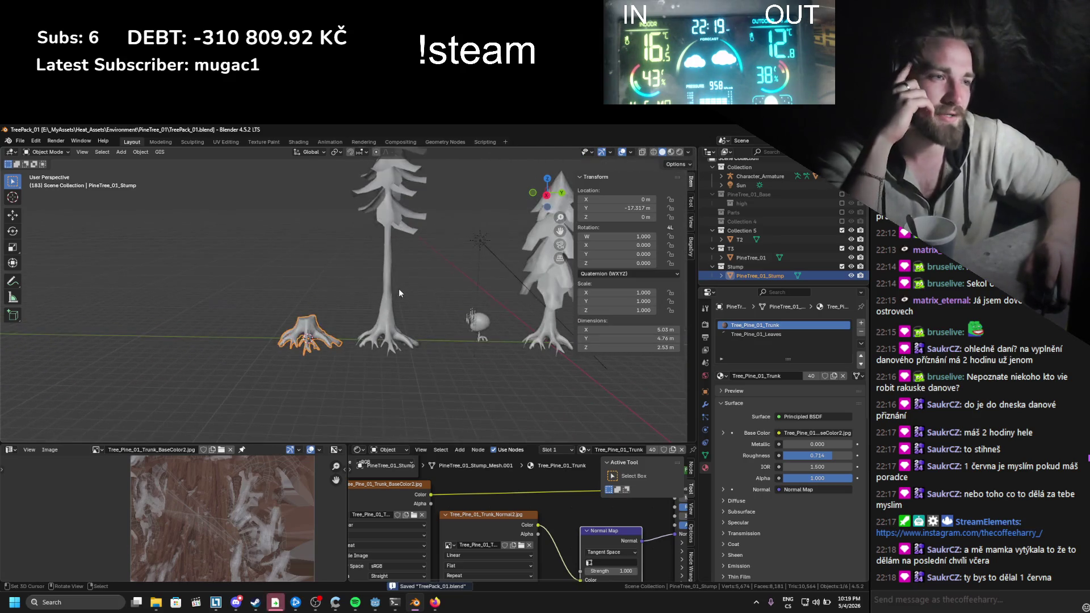
scroll(399, 281, up, 4)
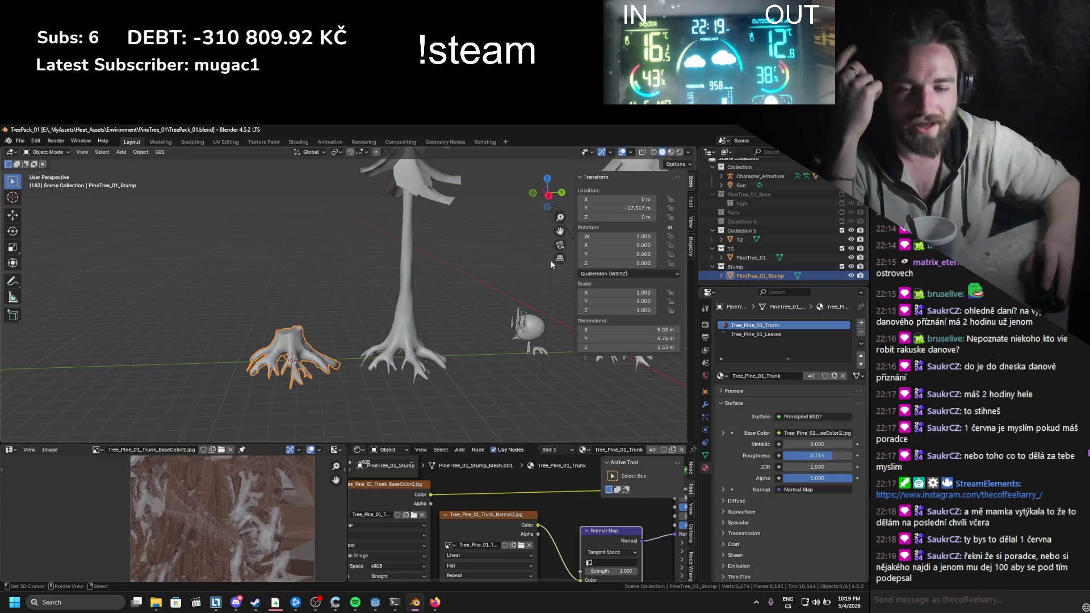
Step: Select PineTree_01, save the blend file again, then reselect the pine stump
click(398, 339)
scroll(397, 339, down, 2)
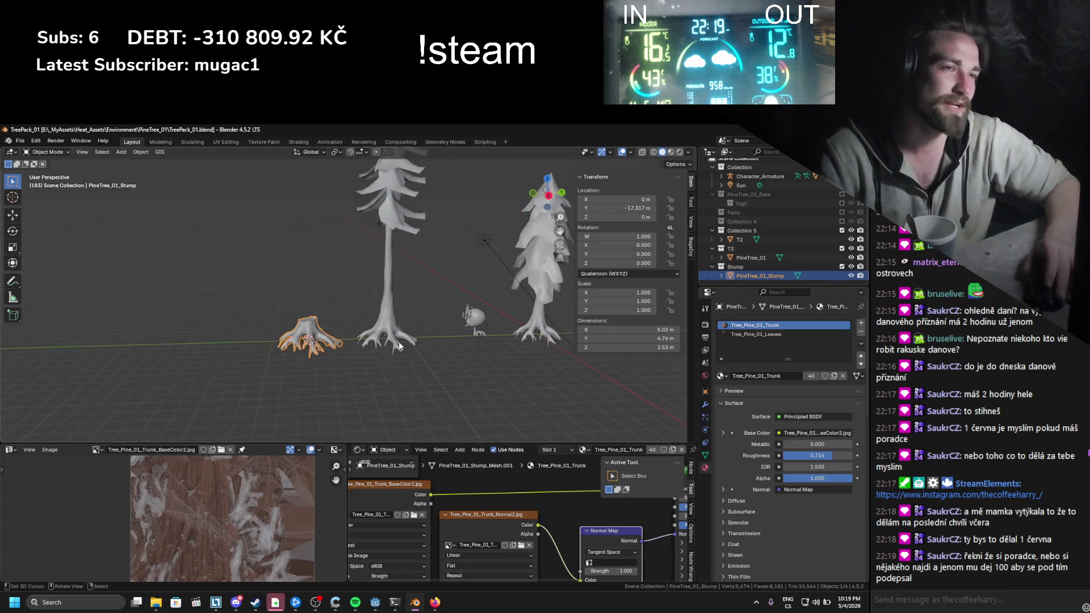
key(ctrl+s)
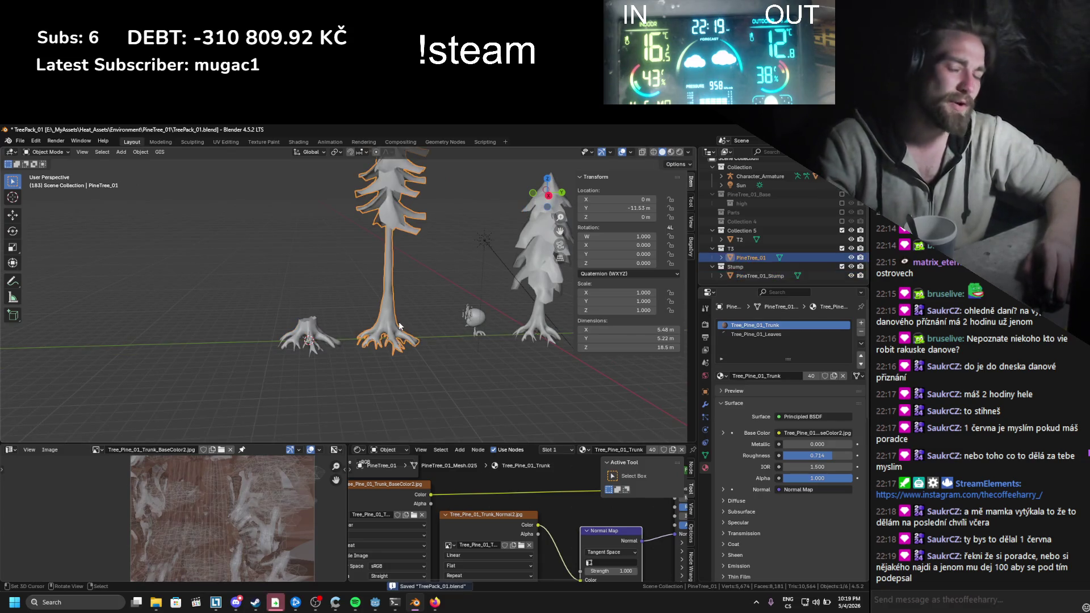
scroll(399, 321, up, 3)
scroll(387, 348, down, 2)
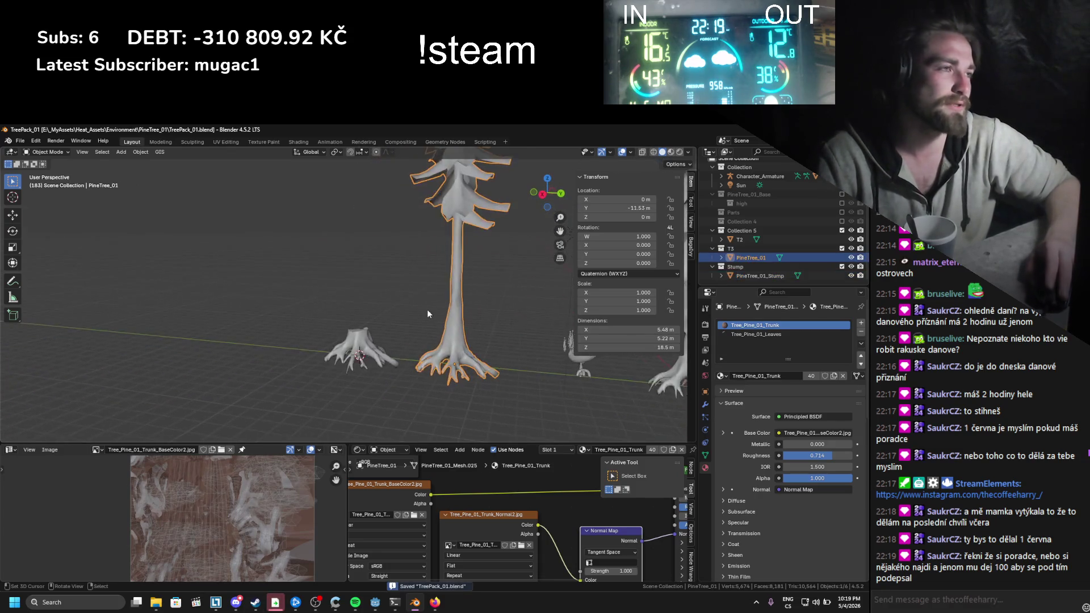
scroll(445, 274, up, 3)
click(363, 366)
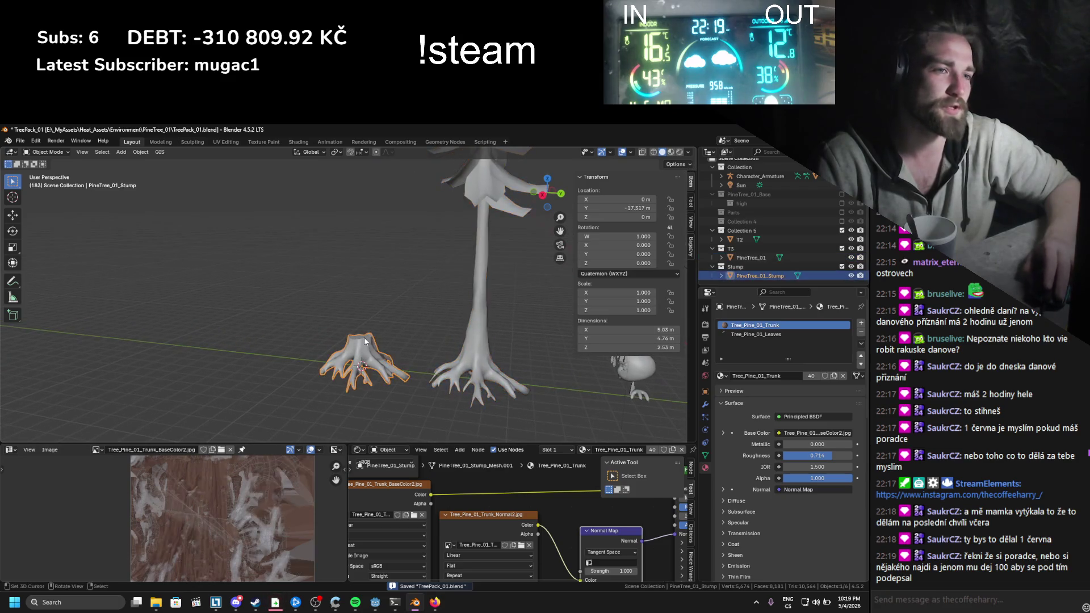
scroll(363, 366, up, 3)
scroll(289, 268, up, 2)
Step: Rename the stump object to Stump_01
double_click(758, 277)
text(Stump_)
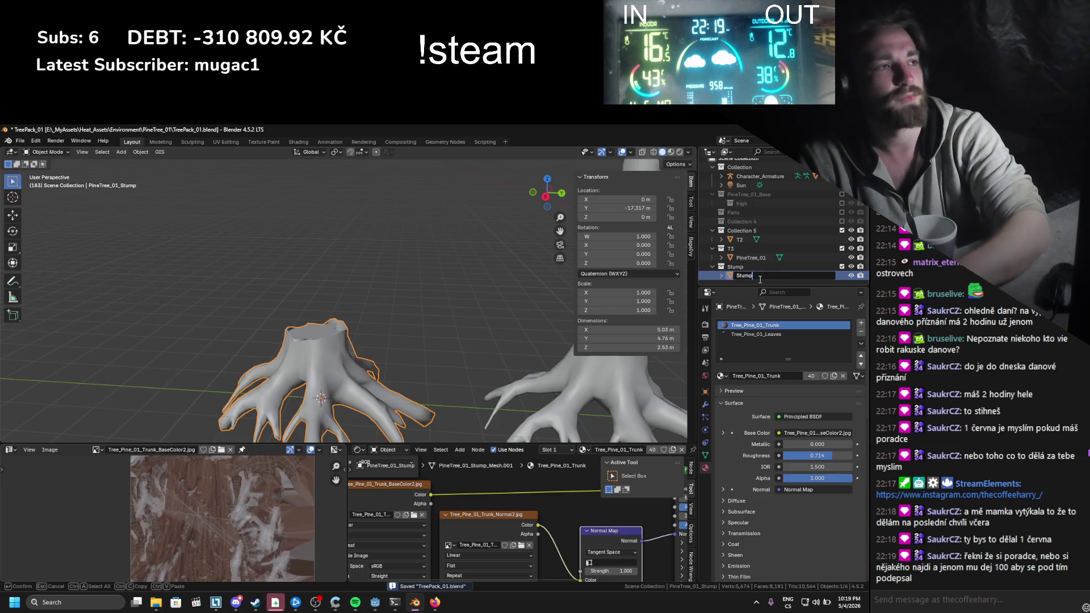
text(01)
key(Return)
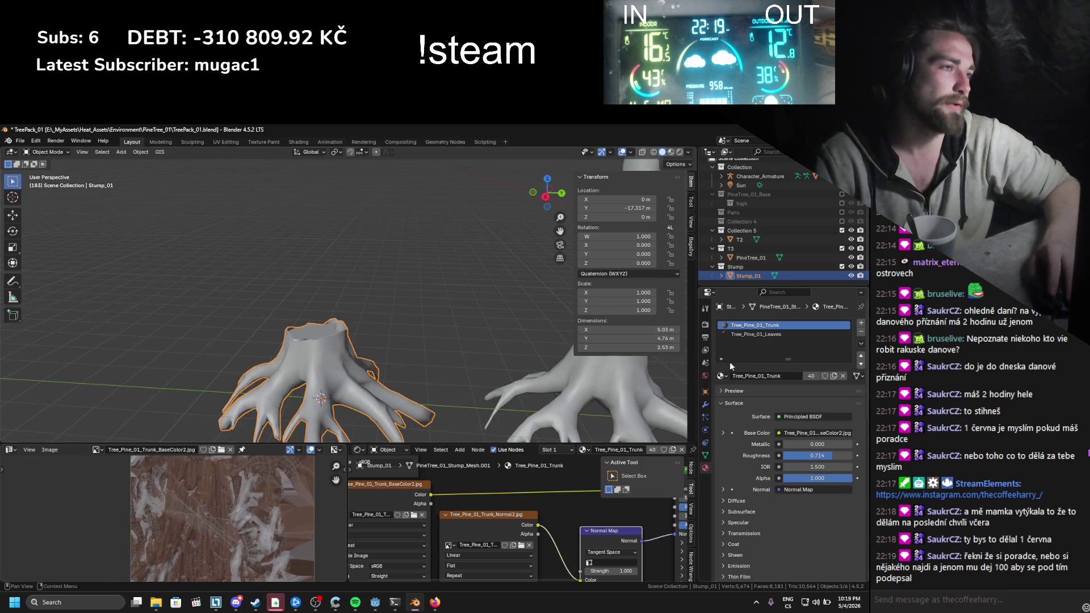
Step: Remove the Leaves material slot from the stump and save the blend file
click(771, 334)
click(861, 332)
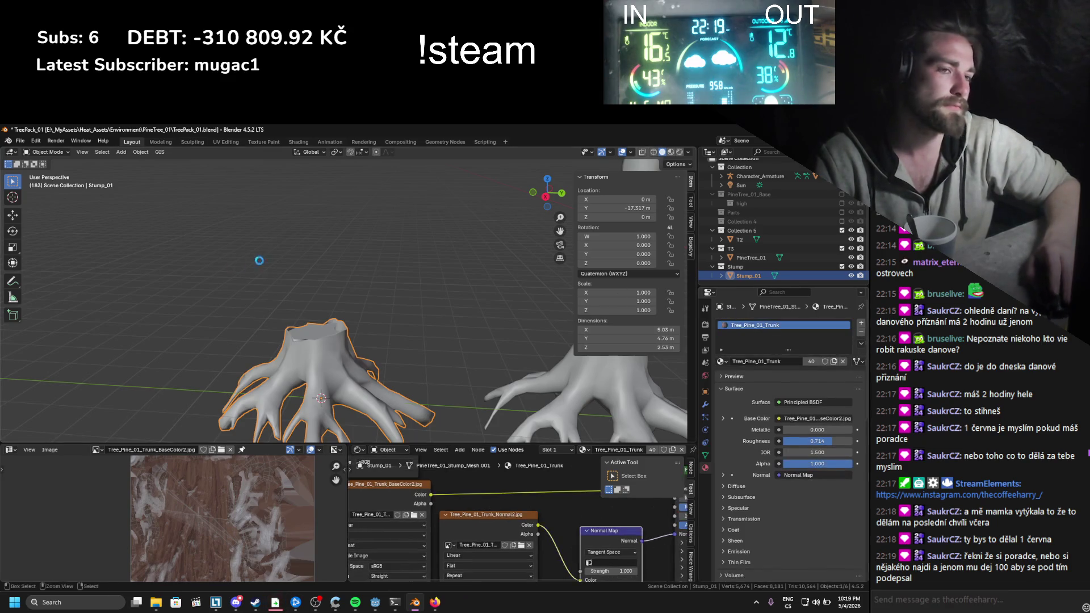
key(ctrl+s)
scroll(298, 210, down, 3)
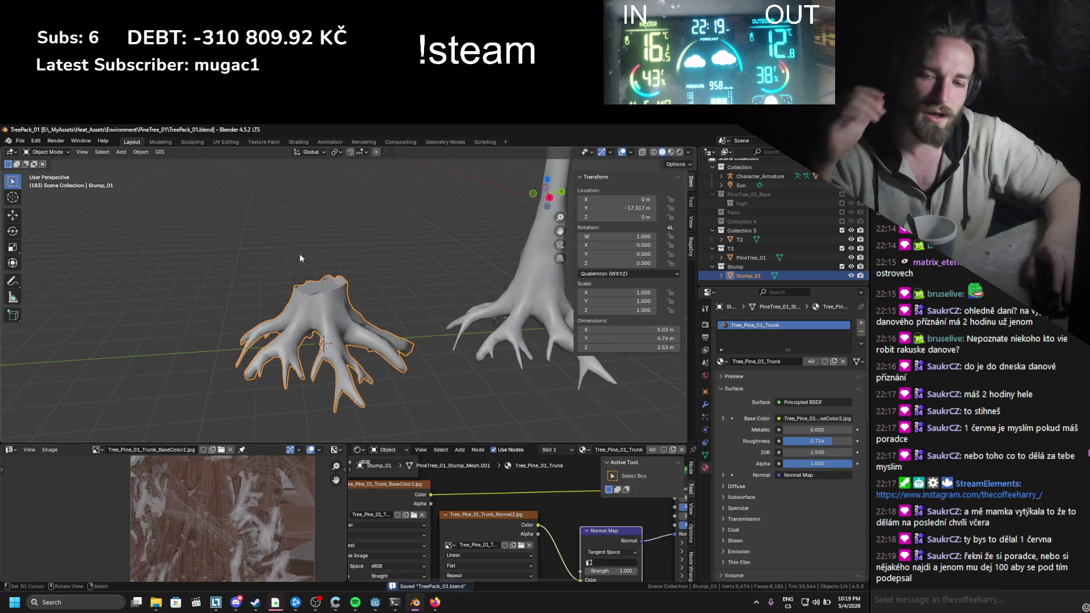
Step: Try the glTF 2.0 export, cancel it, and snap Stump_01 to the 3D cursor at origin
click(21, 141)
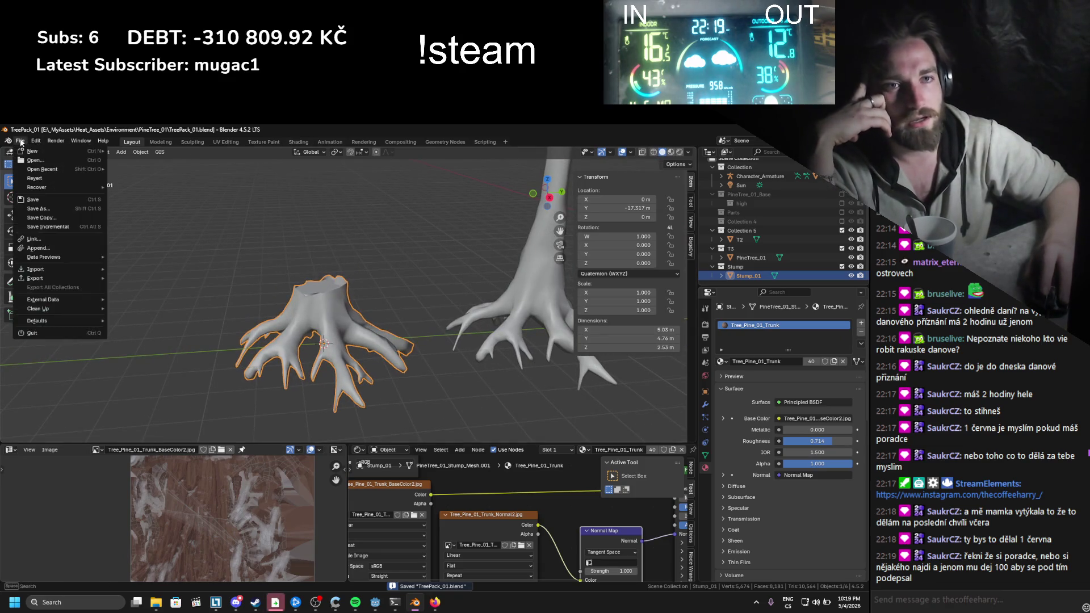
mouse_move(60, 277)
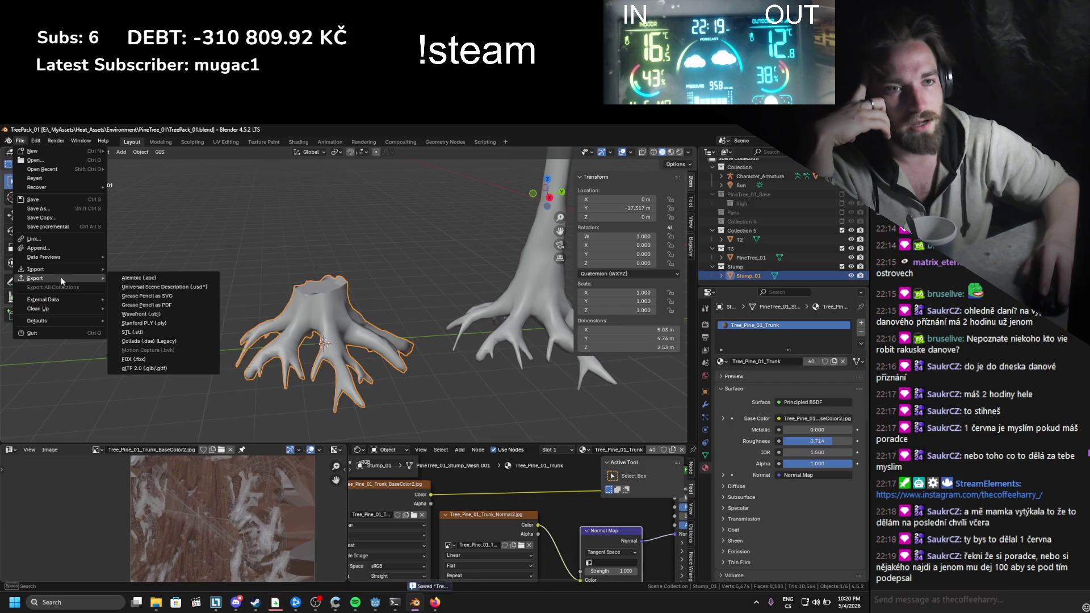
click(168, 367)
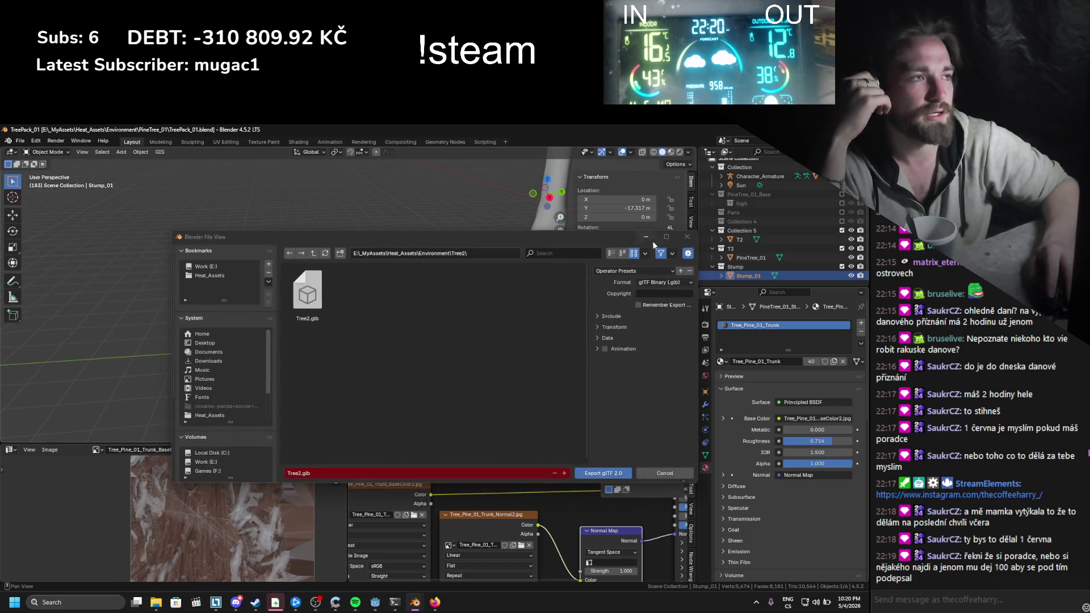
key(Return)
key(shift+s)
click(319, 165)
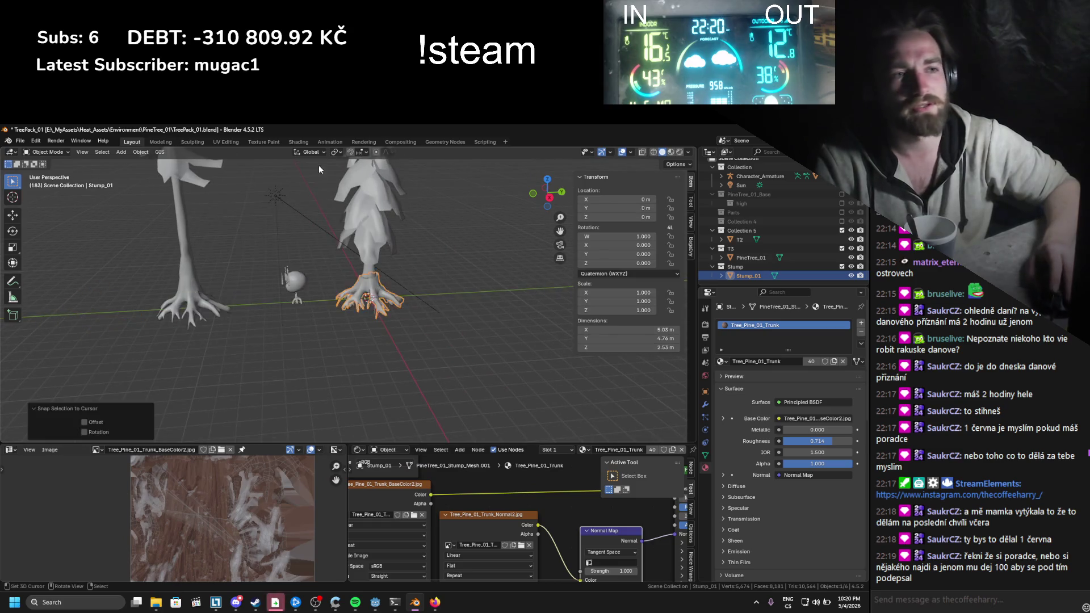
Step: Reopen the glTF 2.0 export, then return to Firefox's tax return search results
click(20, 141)
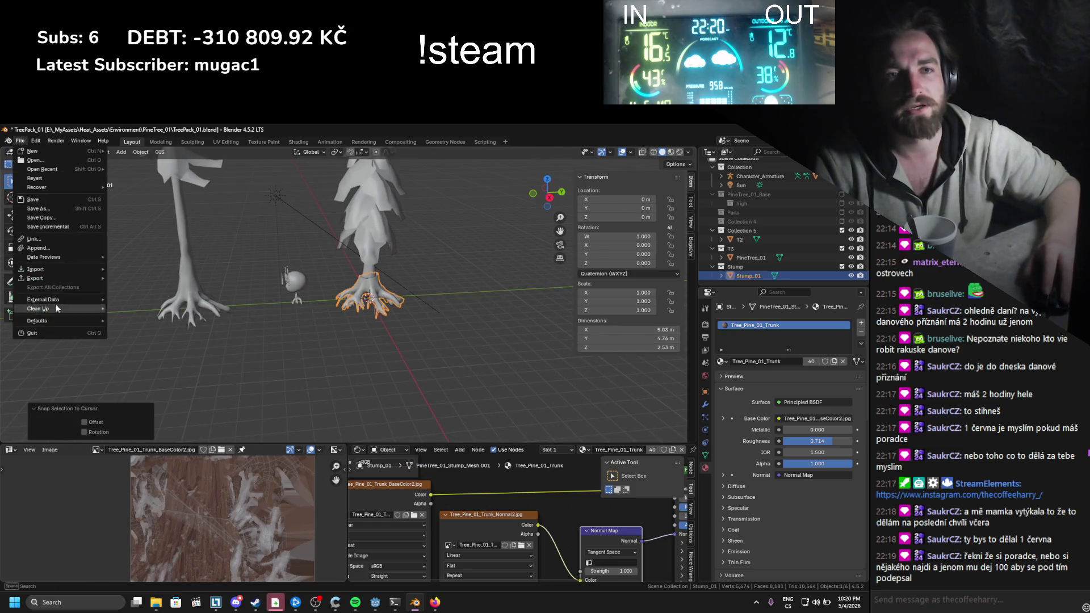
click(182, 370)
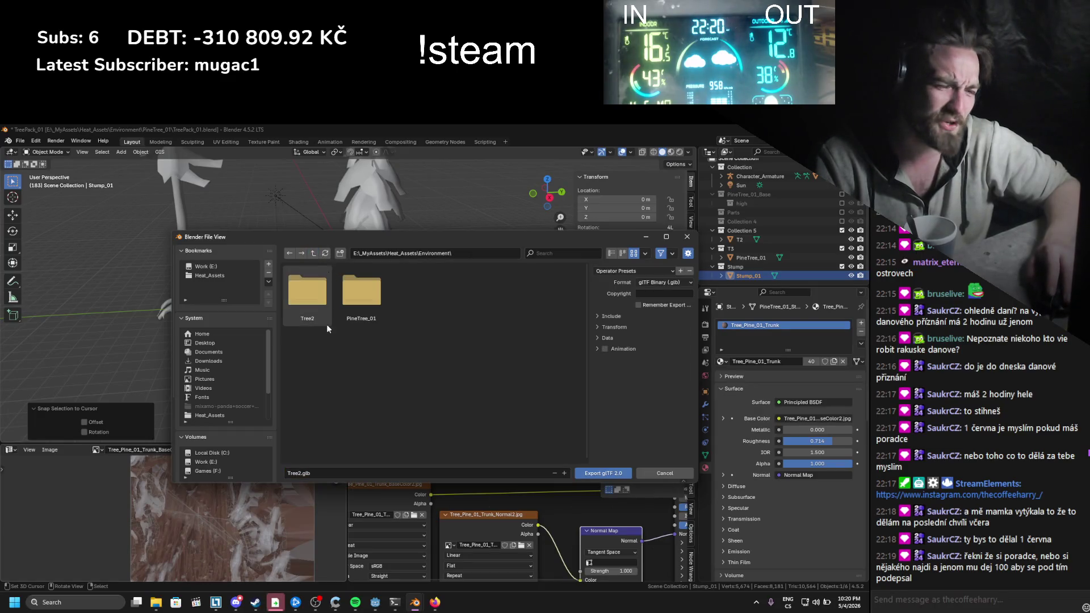
click(434, 603)
click(103, 128)
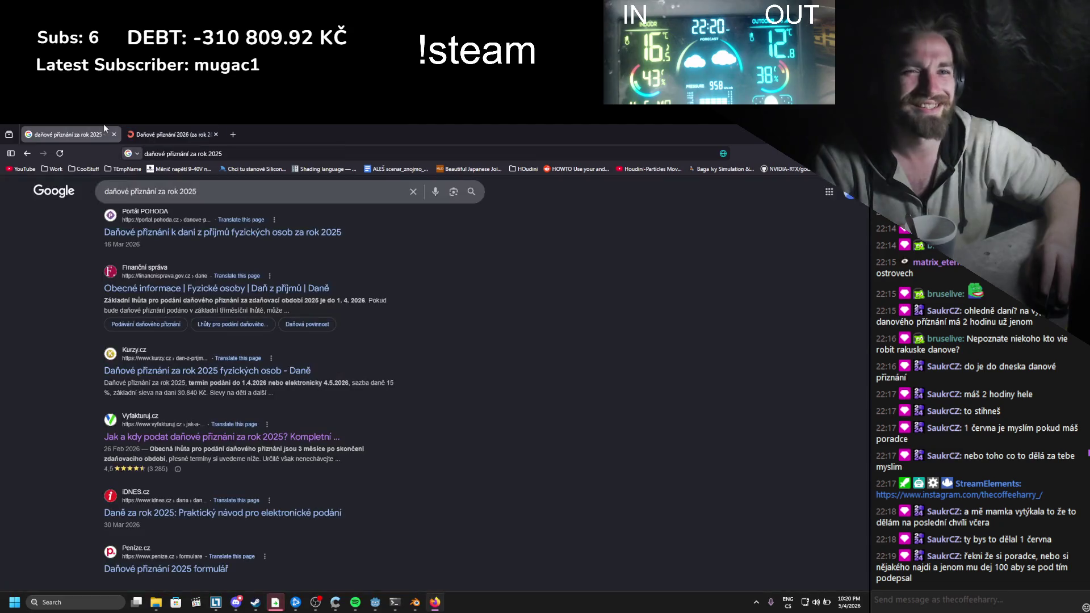
Step: Add 'termíny' to the Google query and search for the tax filing deadlines
scroll(46, 347, down, 5)
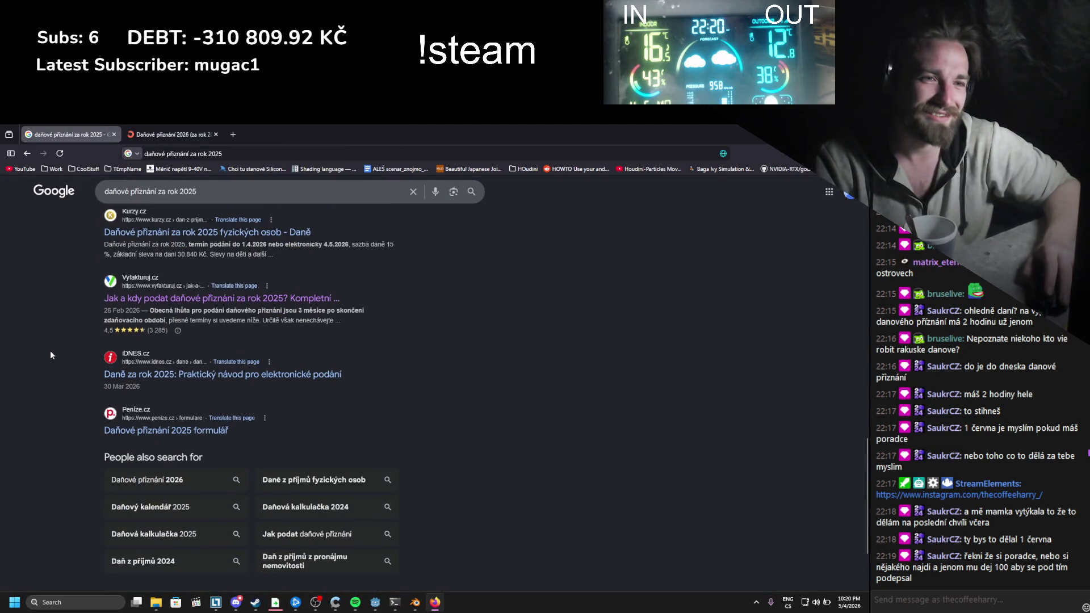
scroll(50, 349, down, 2)
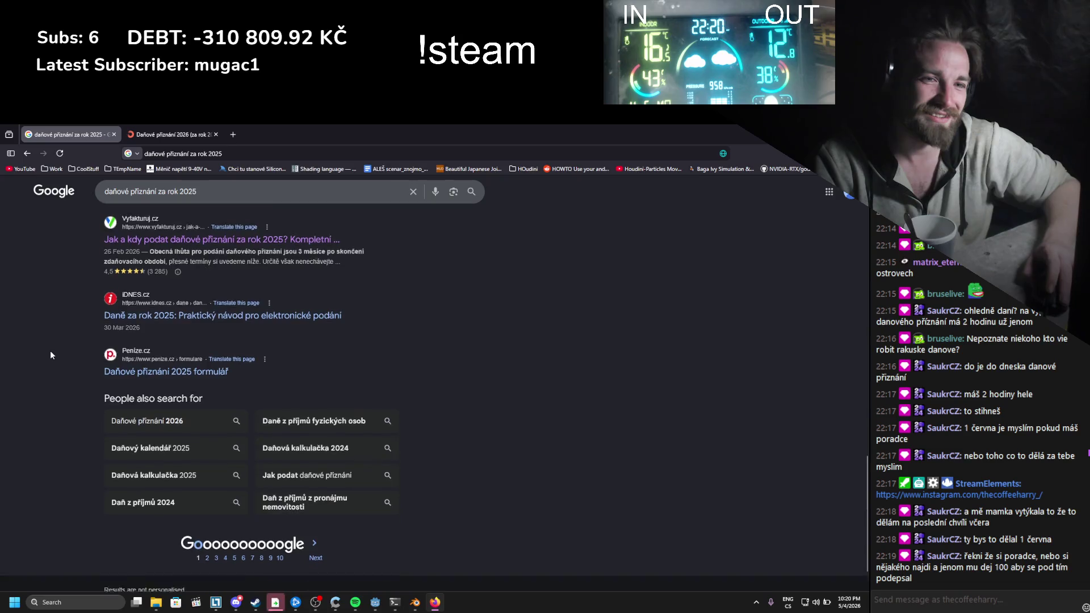
scroll(75, 373, up, 3)
click(227, 192)
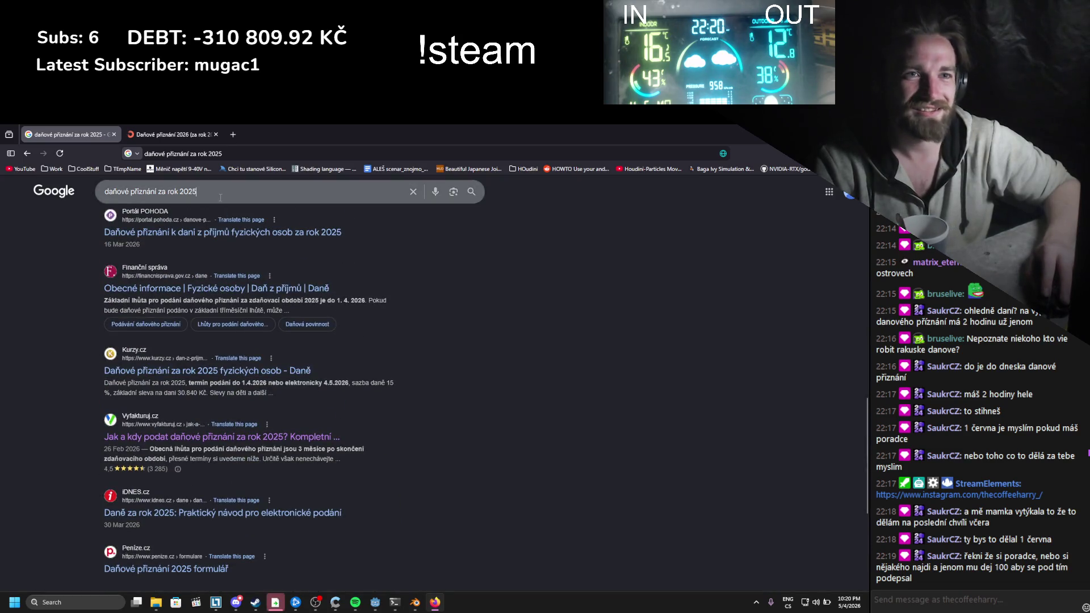
text(termíny)
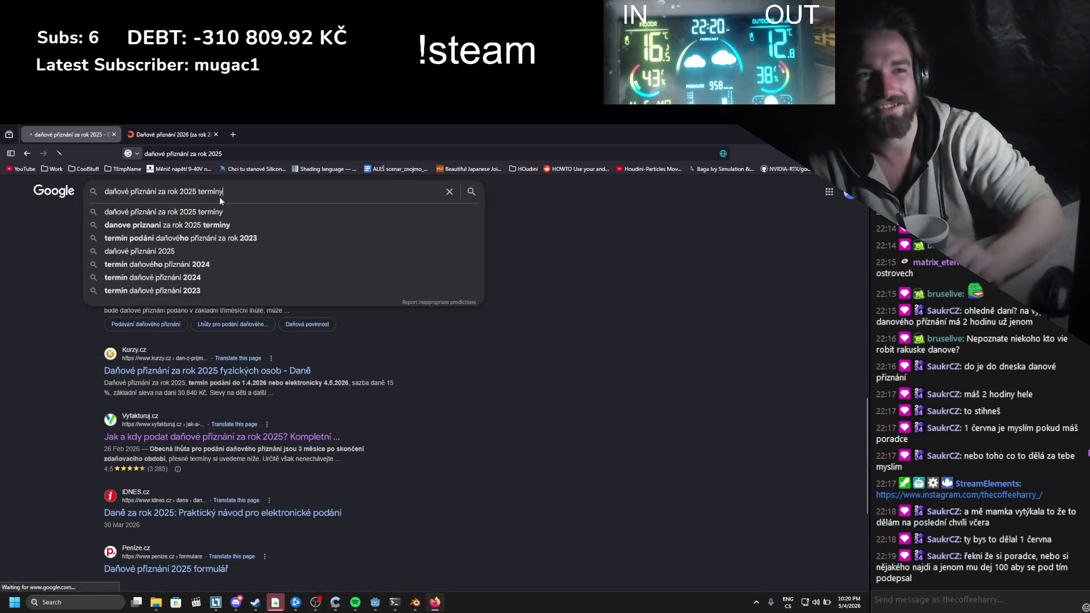
key(Return)
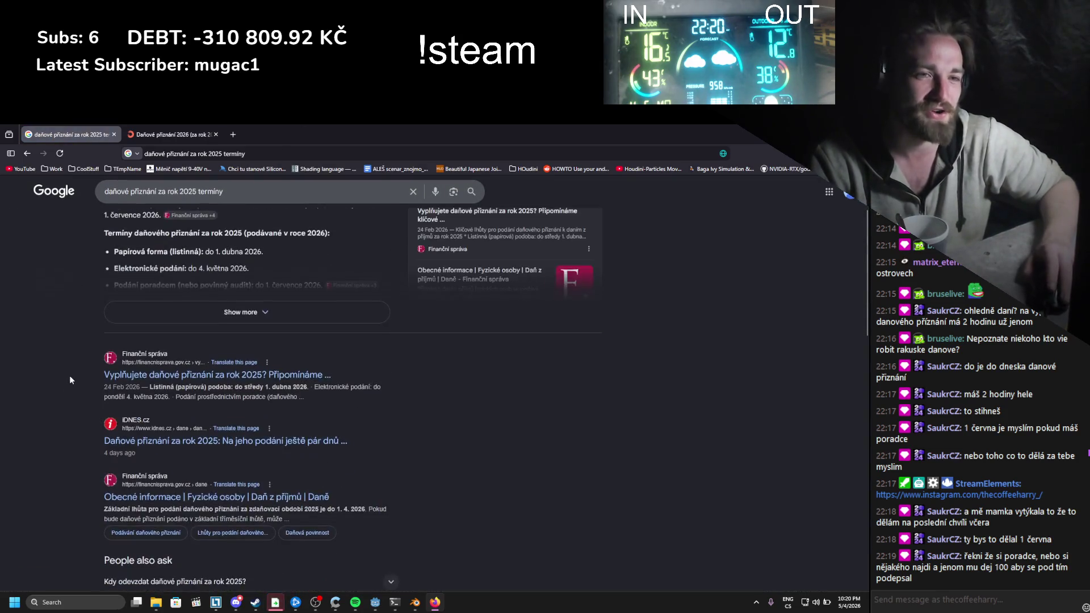
Step: Open the financnisprava.gov.cz deadlines article in a new tab and highlight the filing dates
scroll(69, 375, down, 3)
middle_click(207, 291)
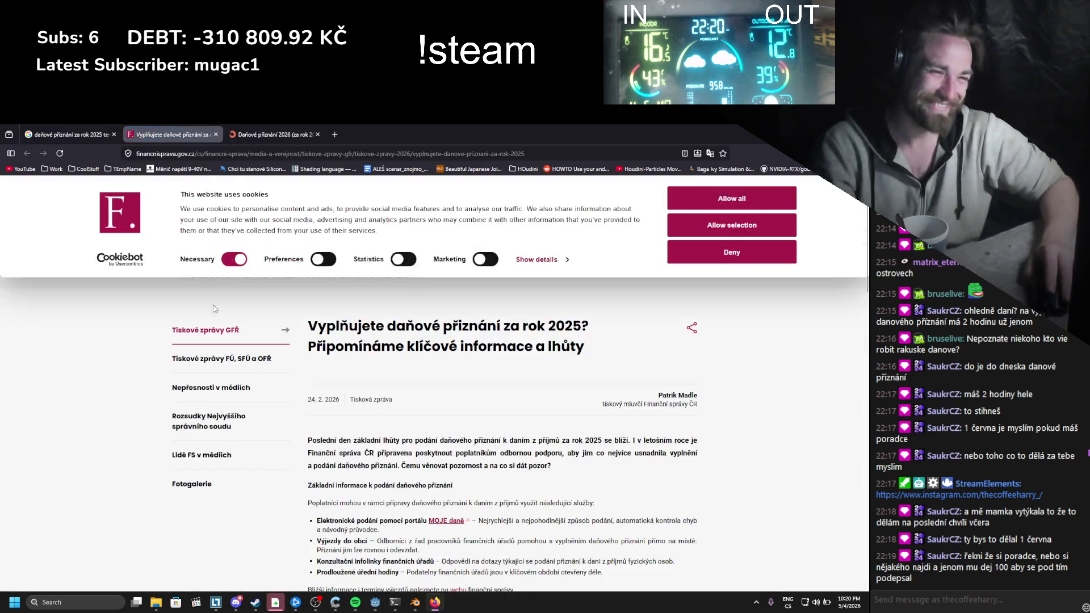
scroll(219, 301, down, 3)
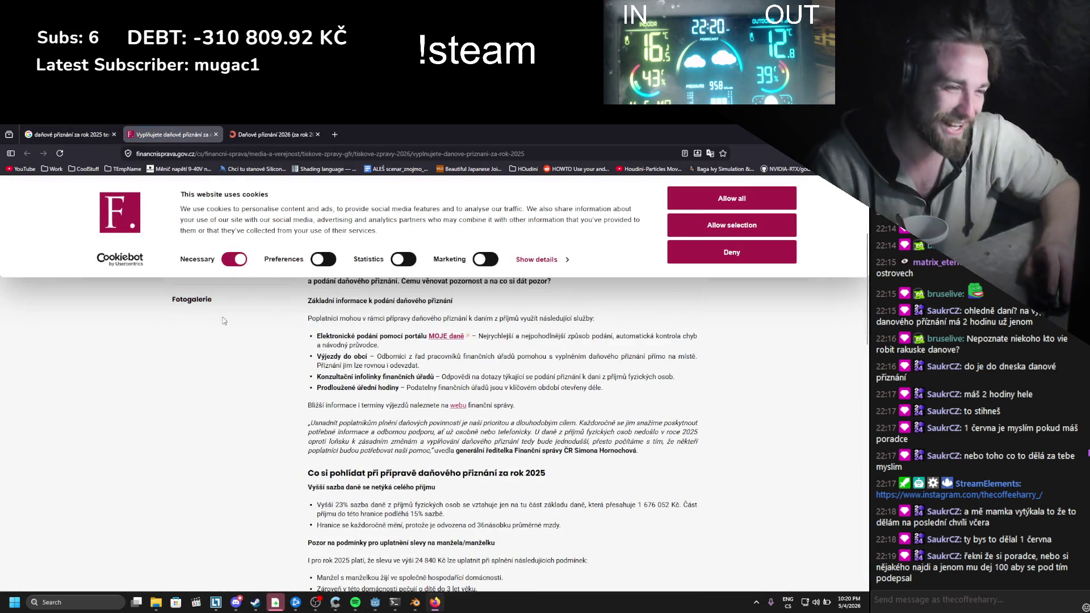
scroll(219, 323, down, 2)
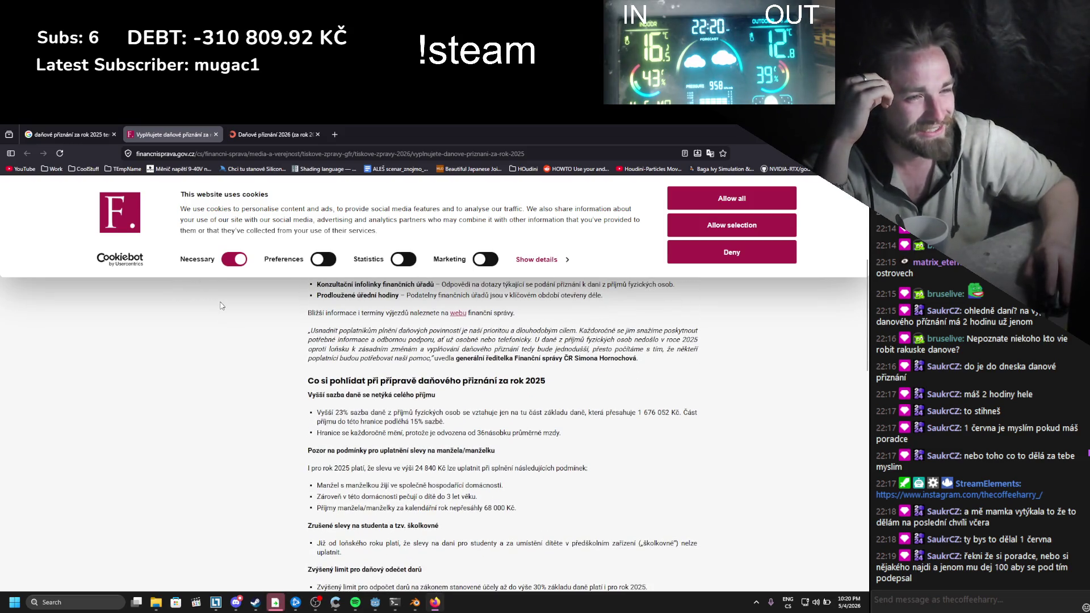
scroll(224, 311, down, 1)
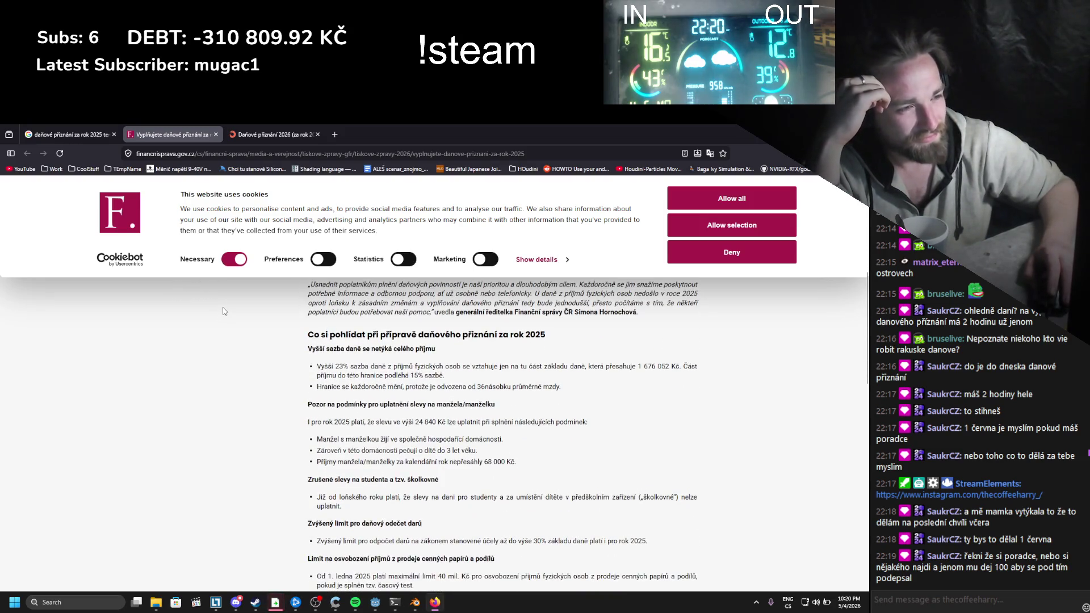
scroll(225, 311, down, 1)
scroll(224, 312, down, 3)
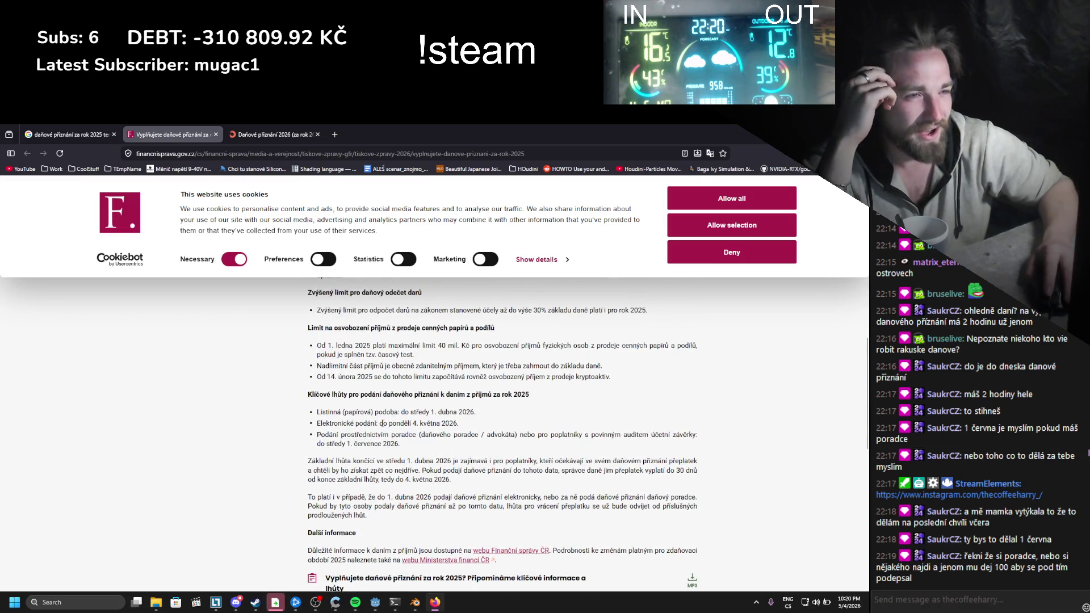
drag(462, 432, 415, 433)
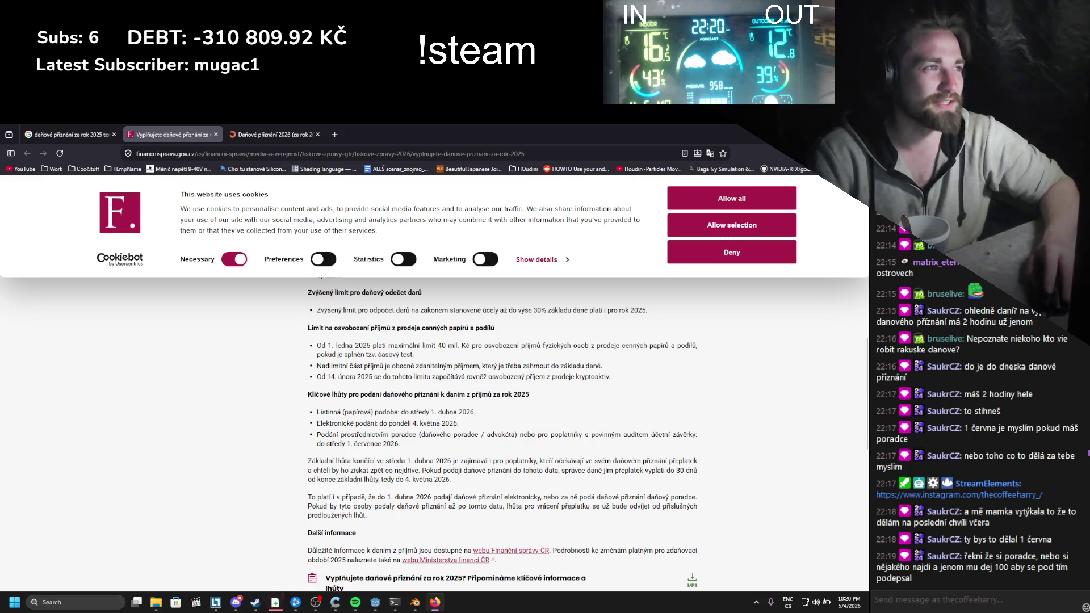
Step: In Blender's export dialog, create a new Tree_Stump_01 folder
key(alt+Tab)
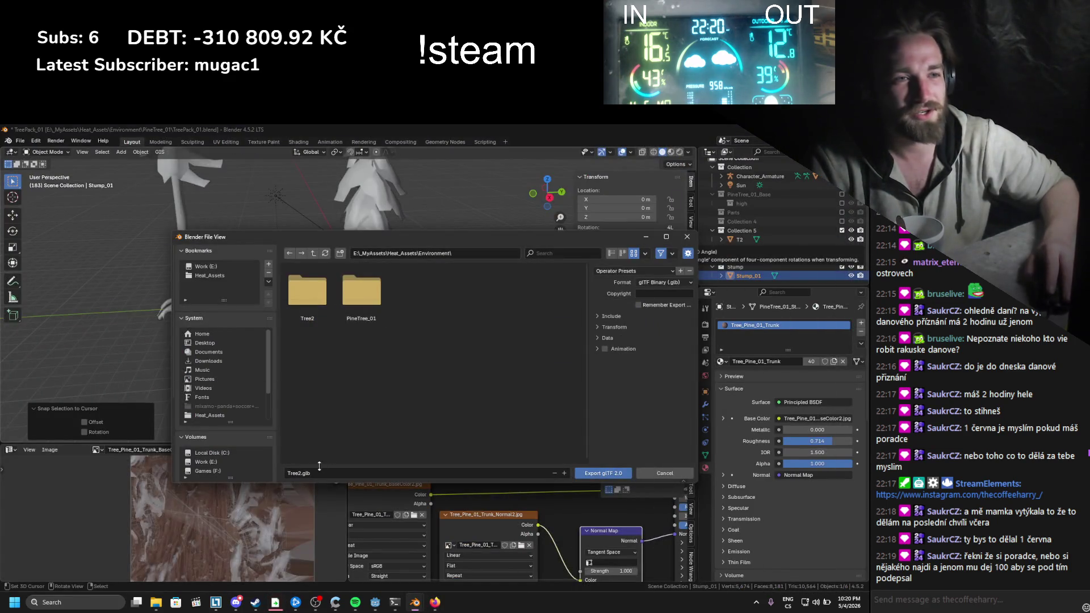
click(340, 253)
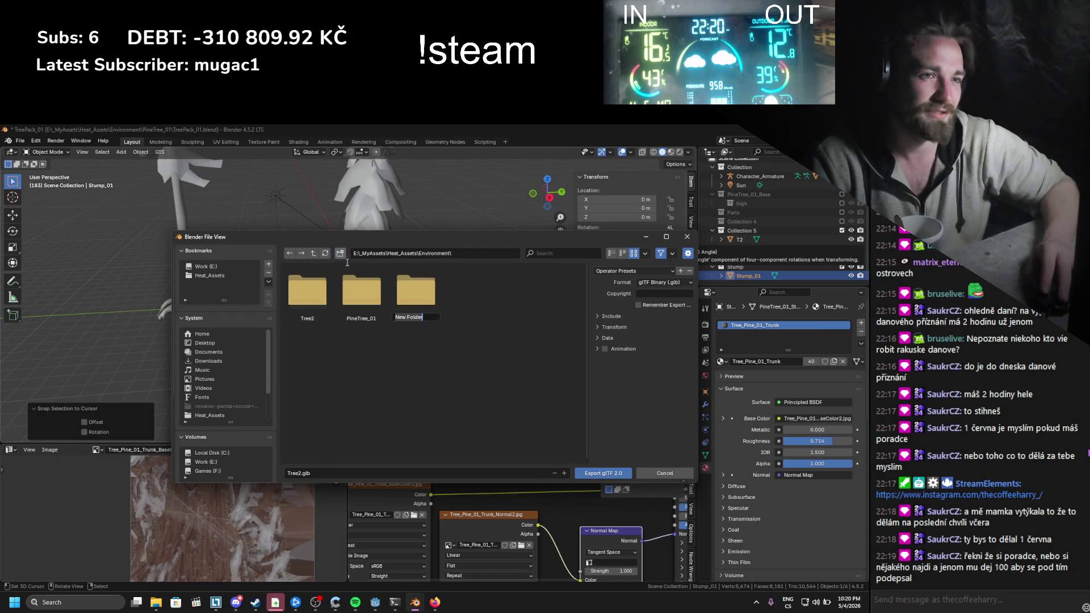
text(Tree_Stump_01)
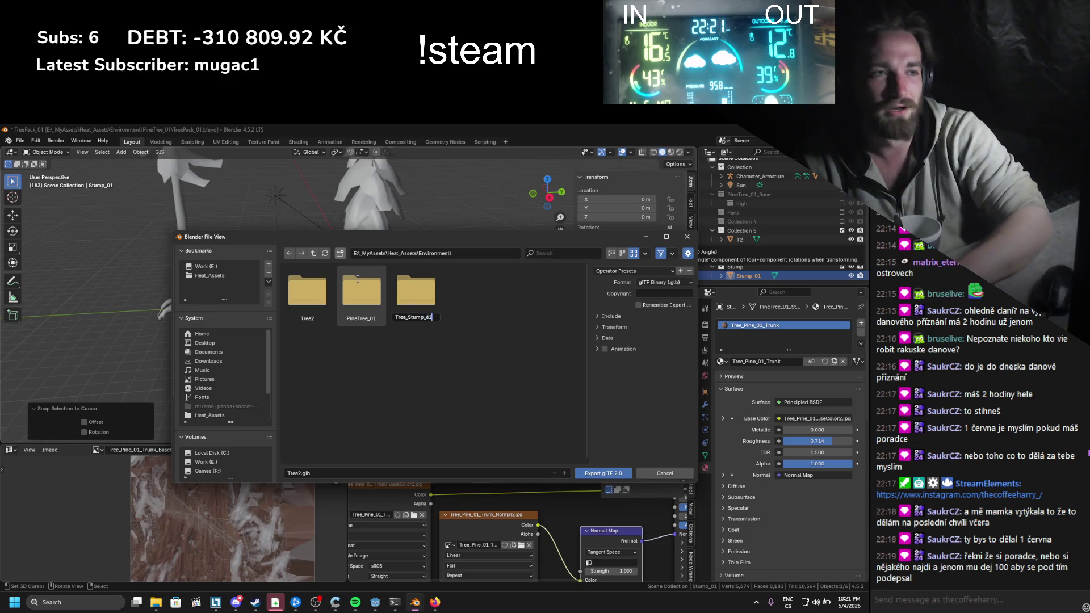
key(Return)
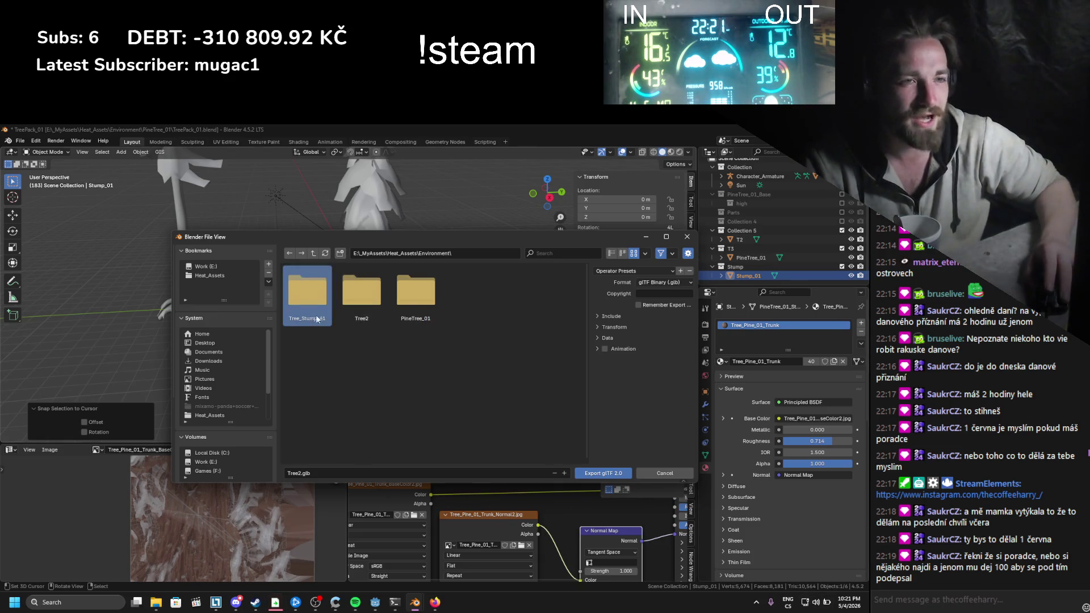
Step: In the file explorer, correct the folder name to Tree_Stump_01 under Environment and open it
mouse_move(149, 606)
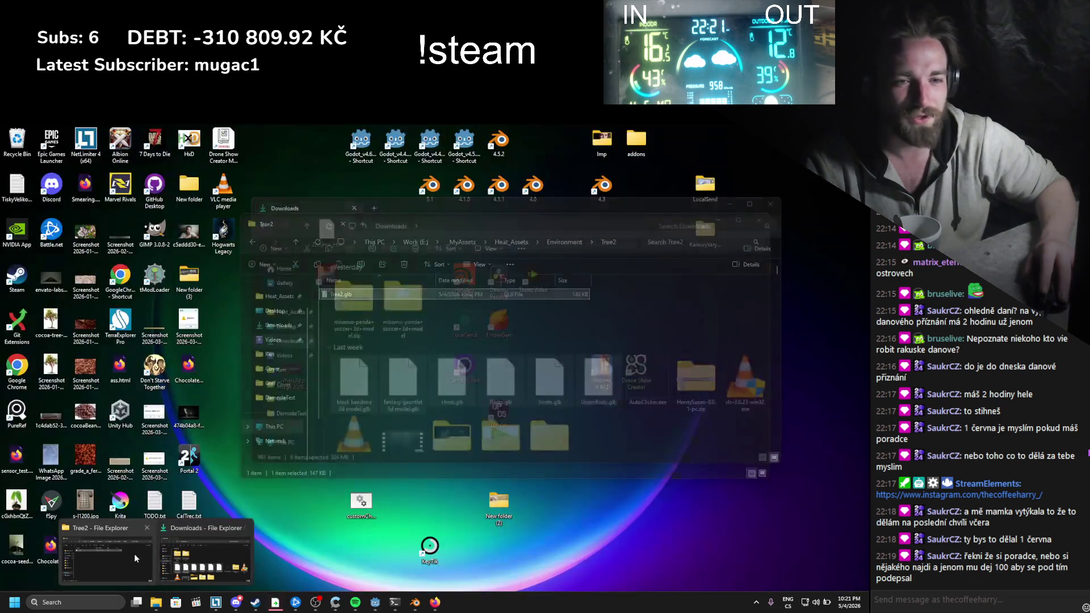
click(136, 555)
click(550, 243)
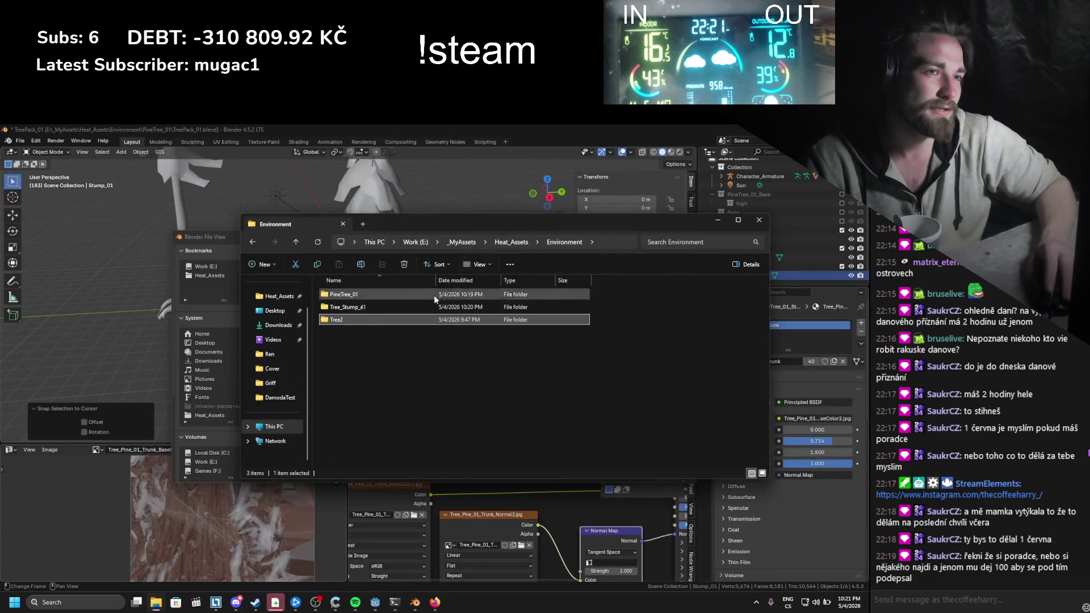
click(358, 307)
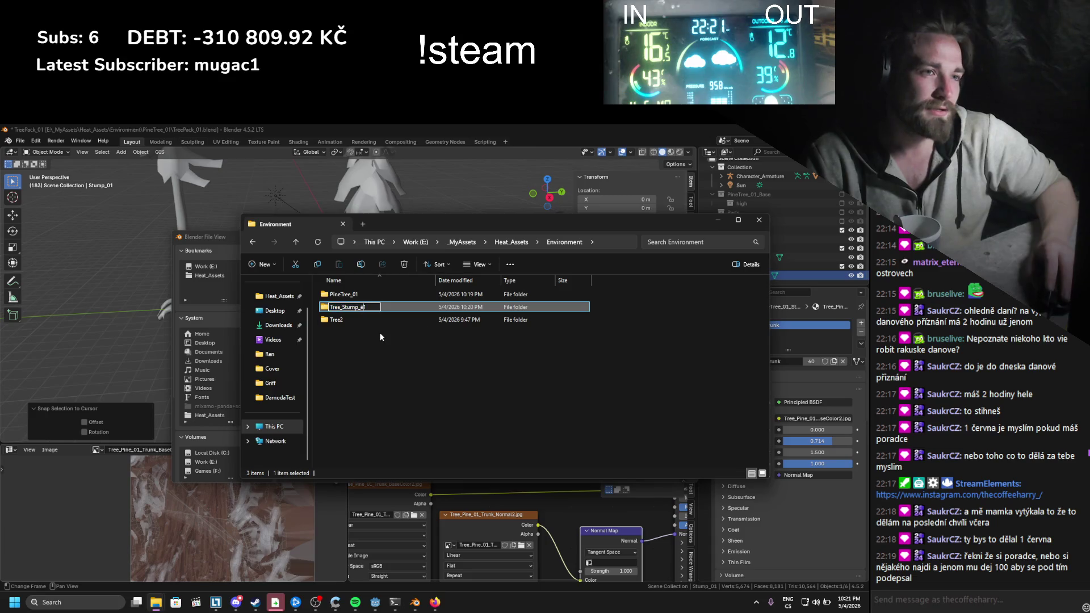
key(BackSpace)
key(Return)
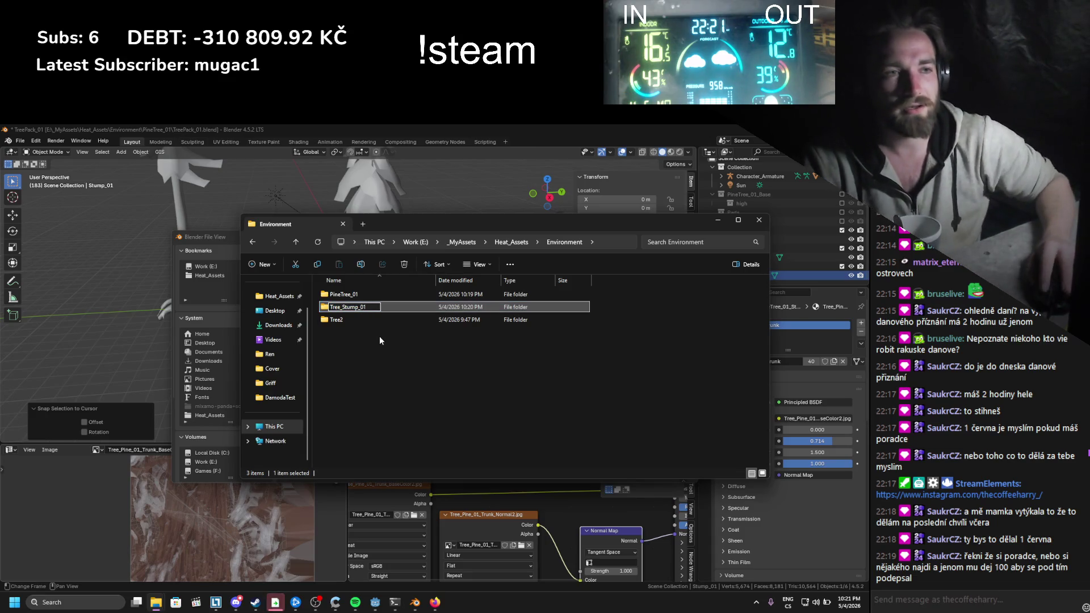
double_click(371, 306)
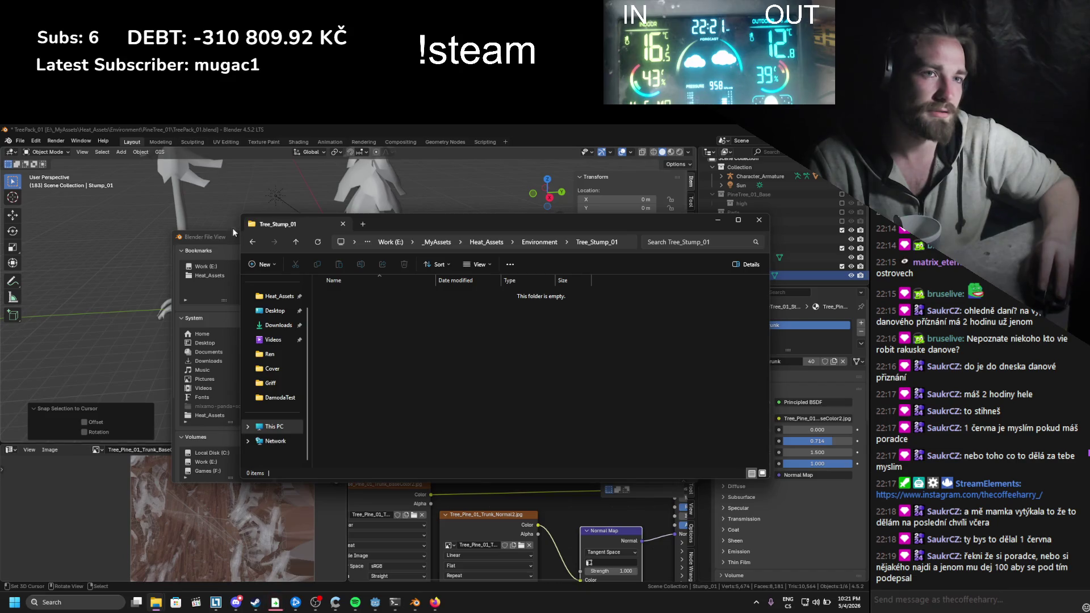
Step: Export the stump into the Tree_Stump_01 folder as Tree_Stump_01.glb
click(233, 237)
click(325, 254)
double_click(317, 305)
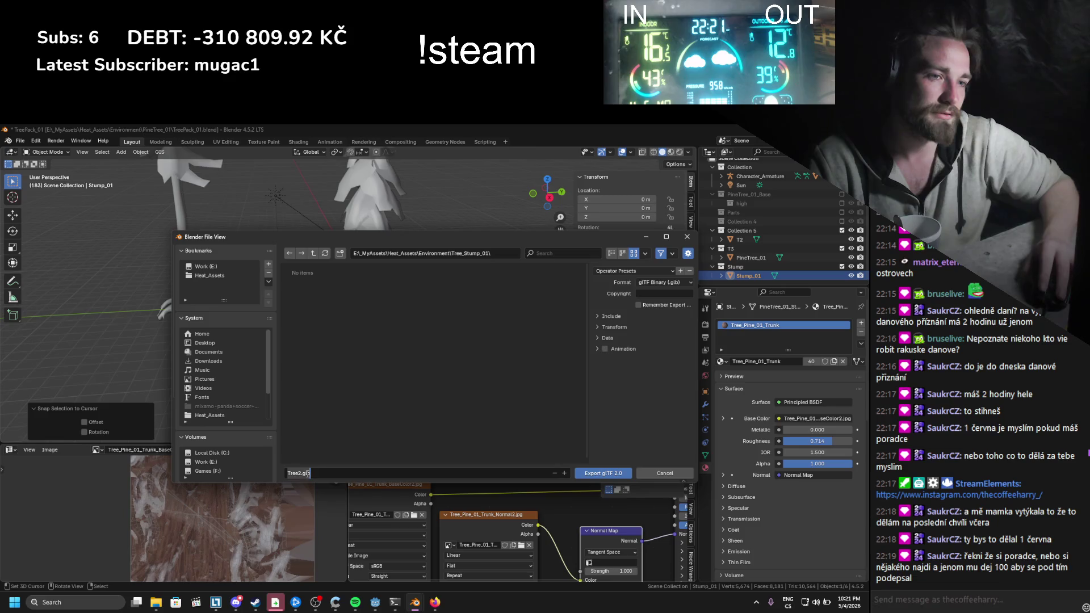
click(301, 473)
key(BackSpace)
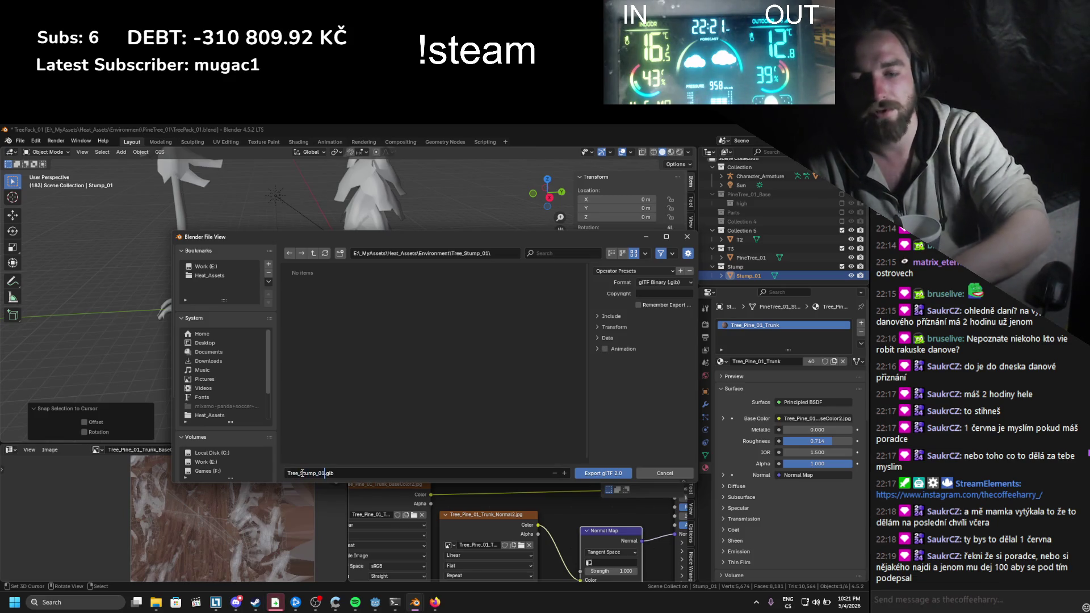
key(Return)
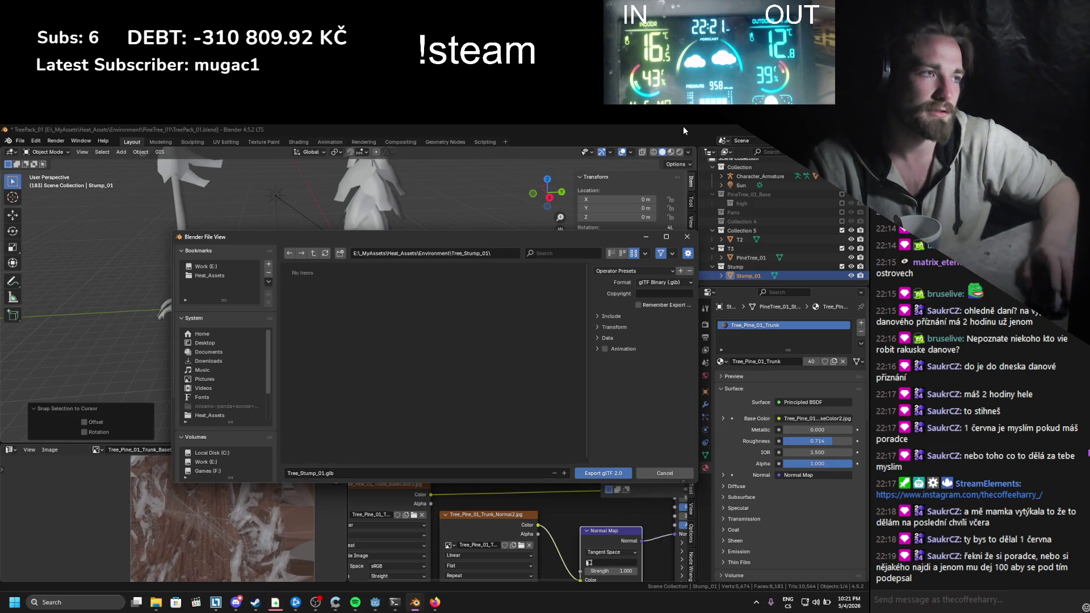
click(603, 473)
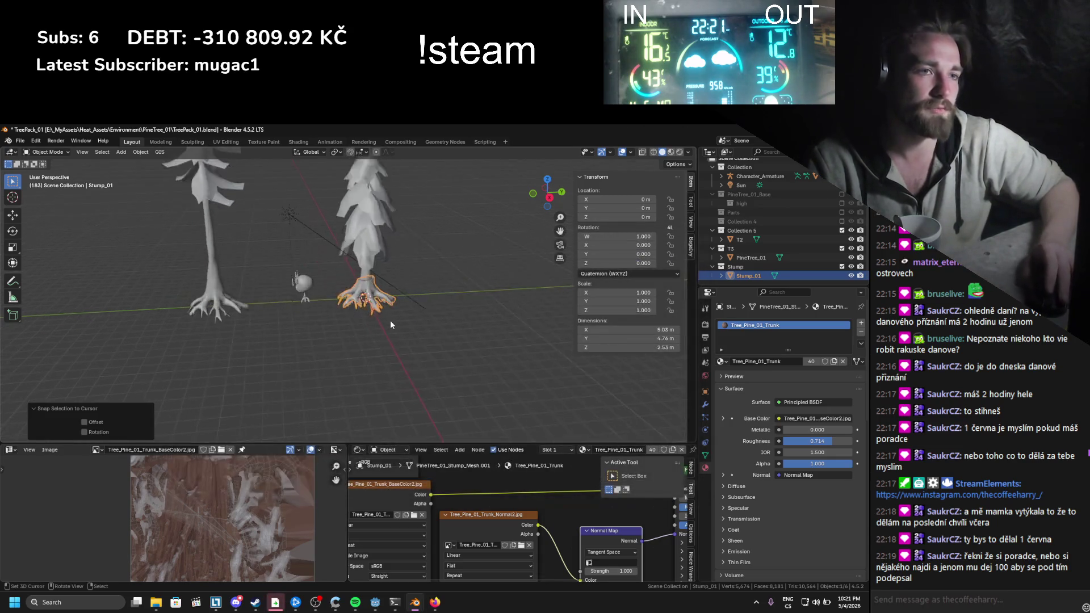
Step: Save TreePack_01.blend and return to the Godot editor
key(ctrl+s)
scroll(336, 301, up, 3)
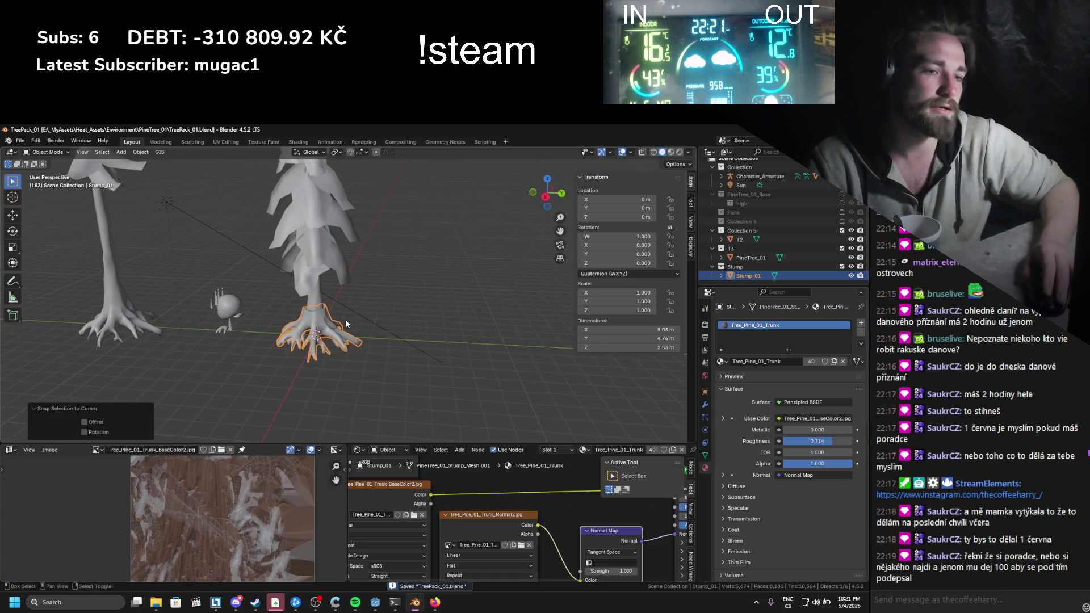
scroll(341, 318, up, 3)
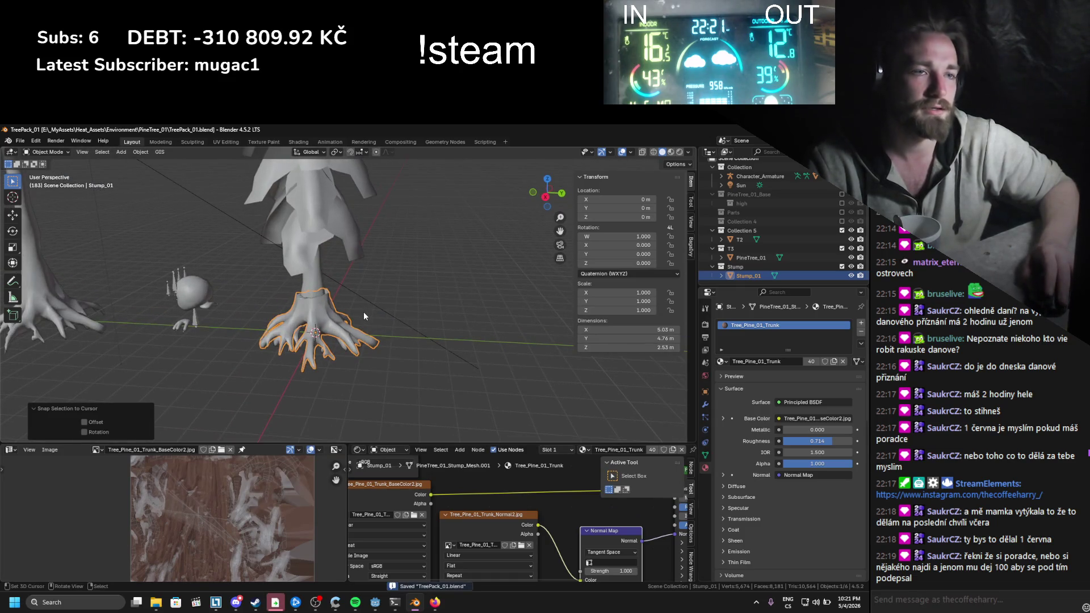
mouse_move(375, 601)
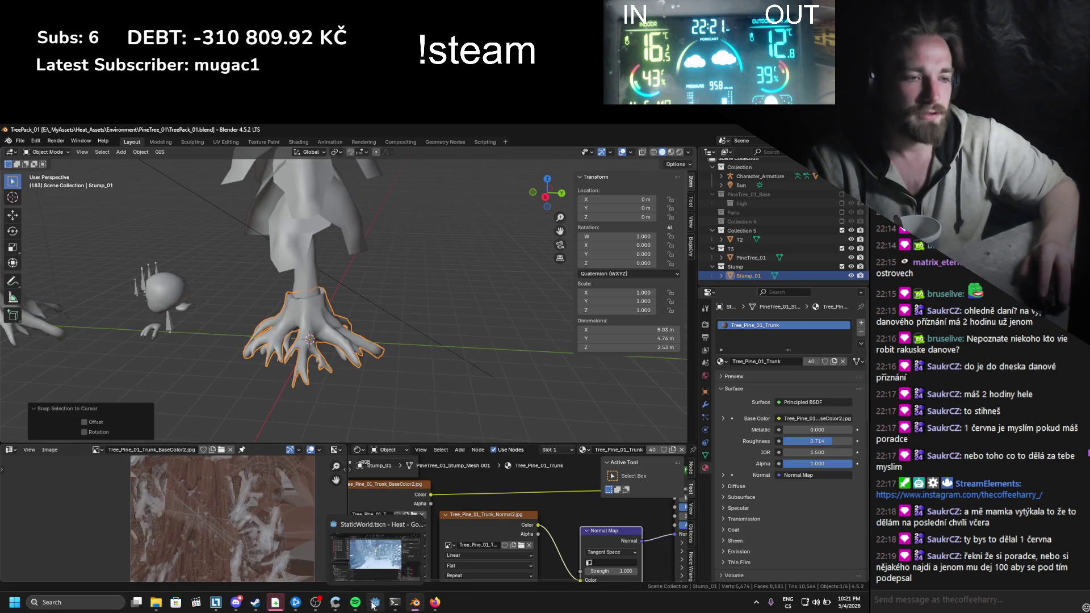
click(355, 545)
scroll(346, 386, up, 5)
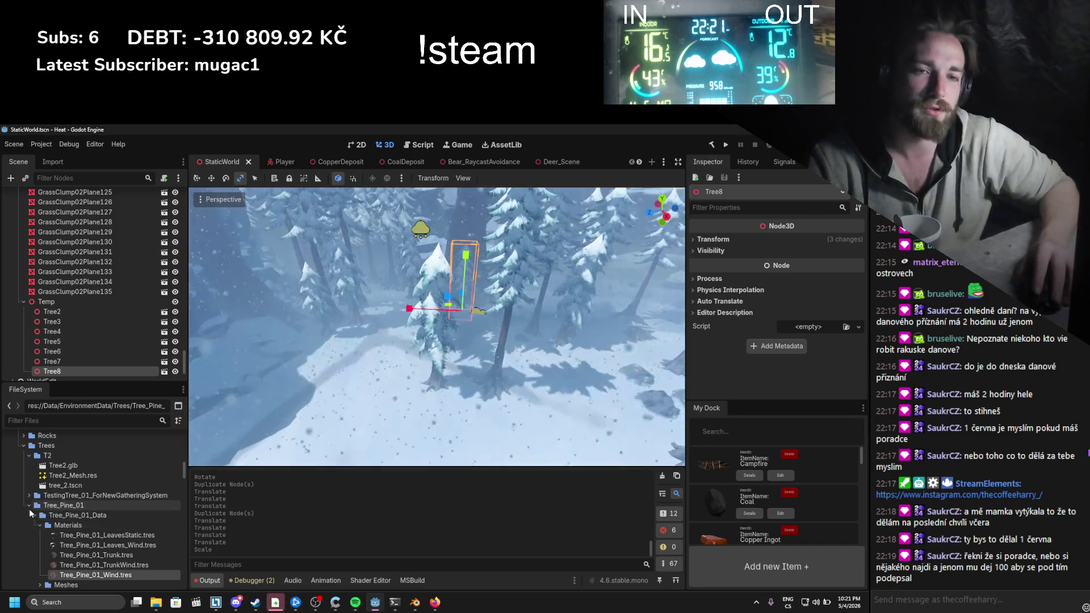
Step: Create a TreeStump_01 folder inside res://Data/EnvironmentData/Trees
click(30, 506)
right_click(50, 448)
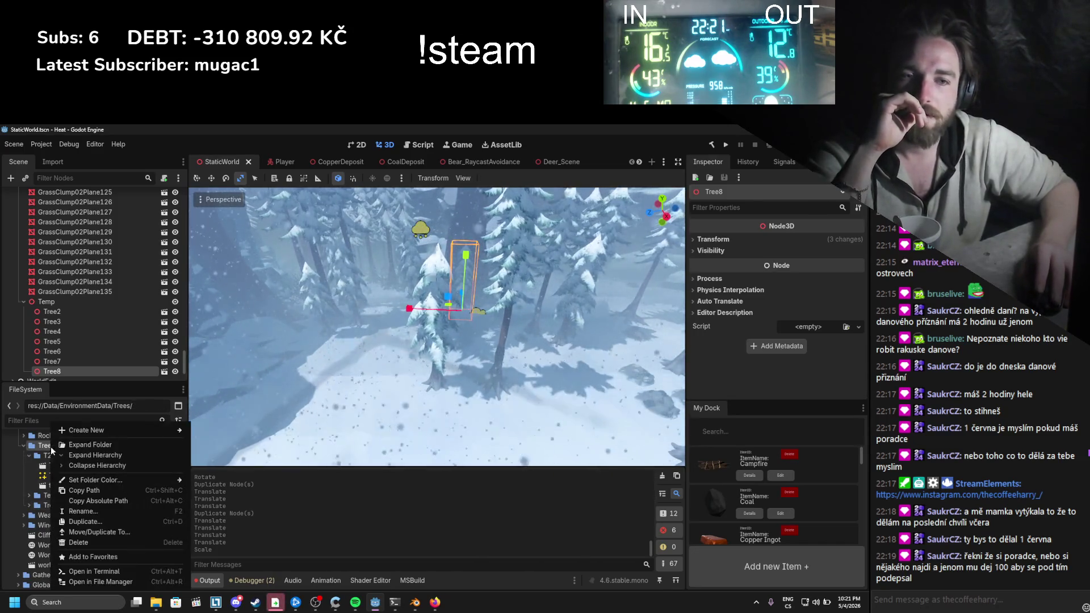
mouse_move(155, 434)
click(221, 430)
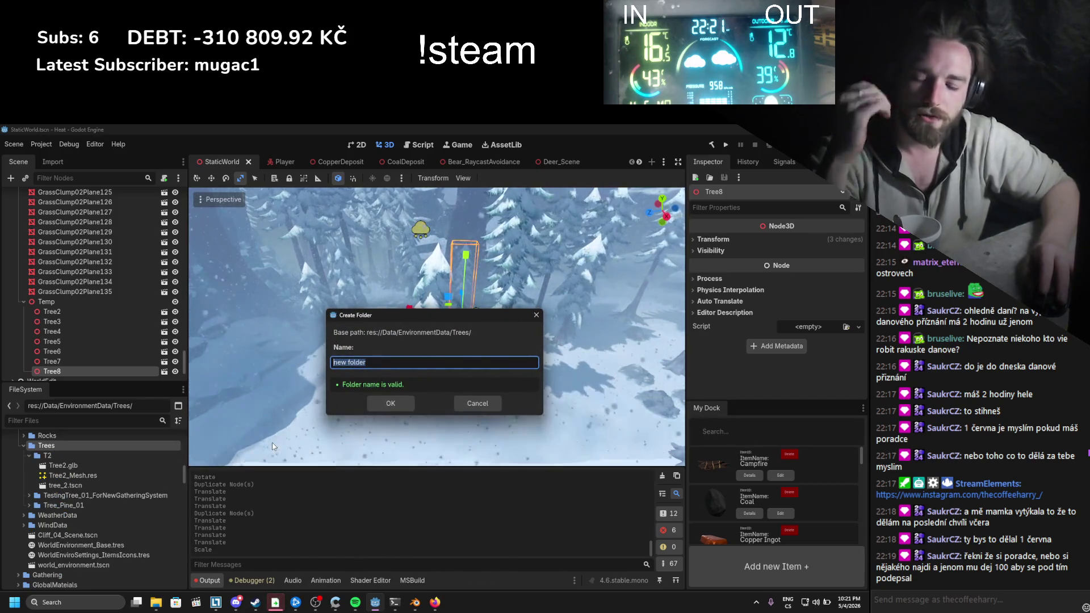
text(Tree)
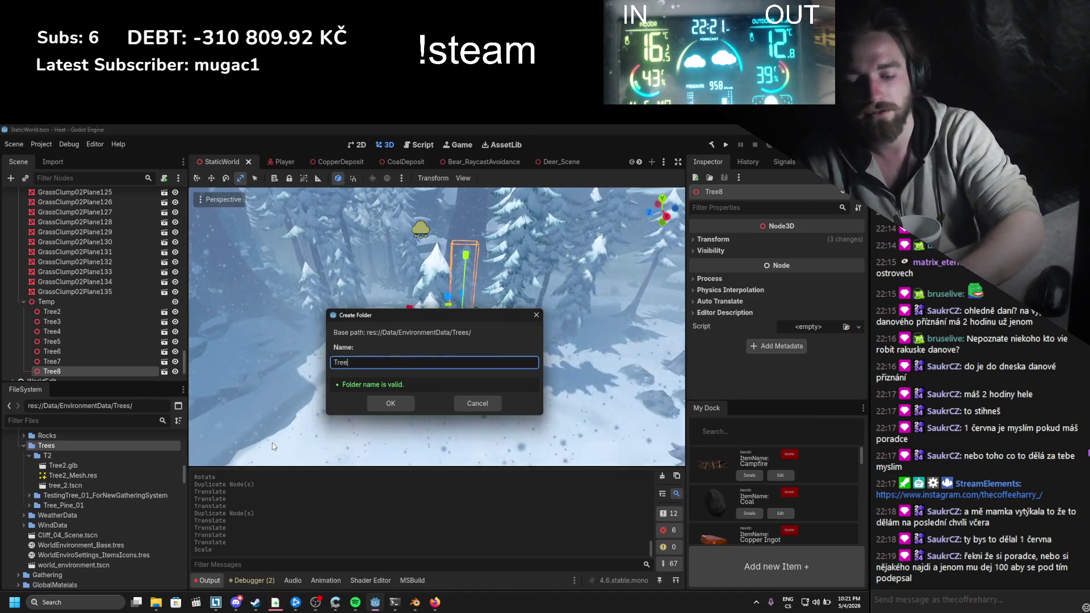
text(Stump)
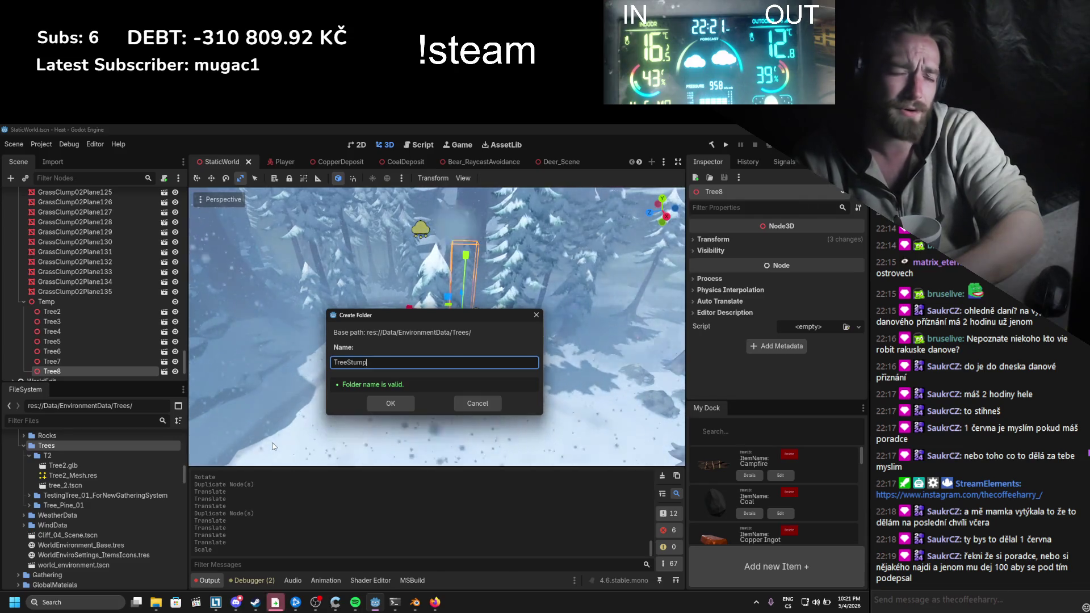
text(_01)
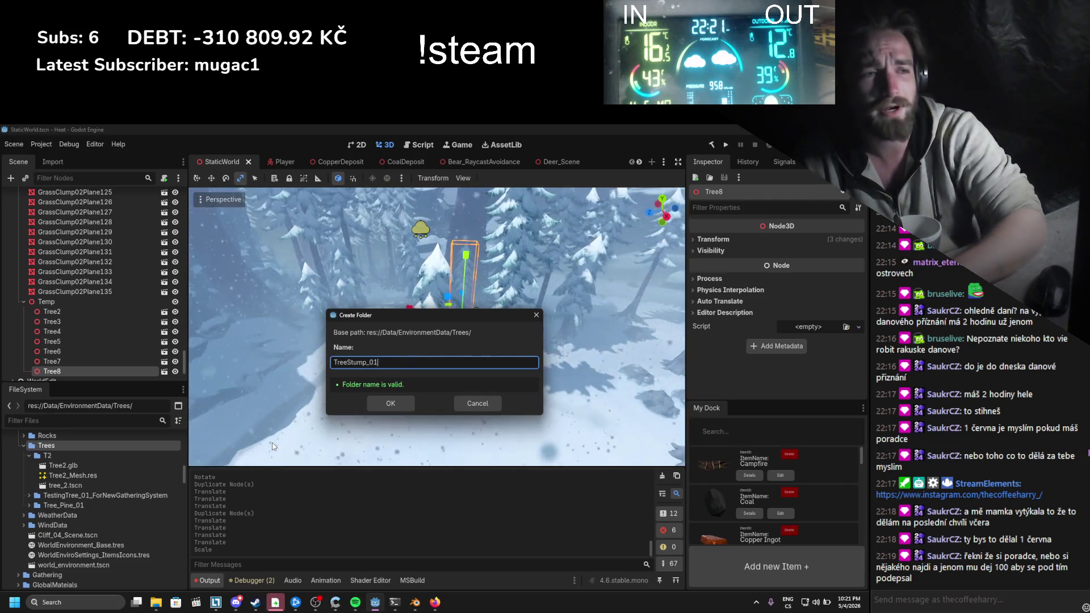
key(Return)
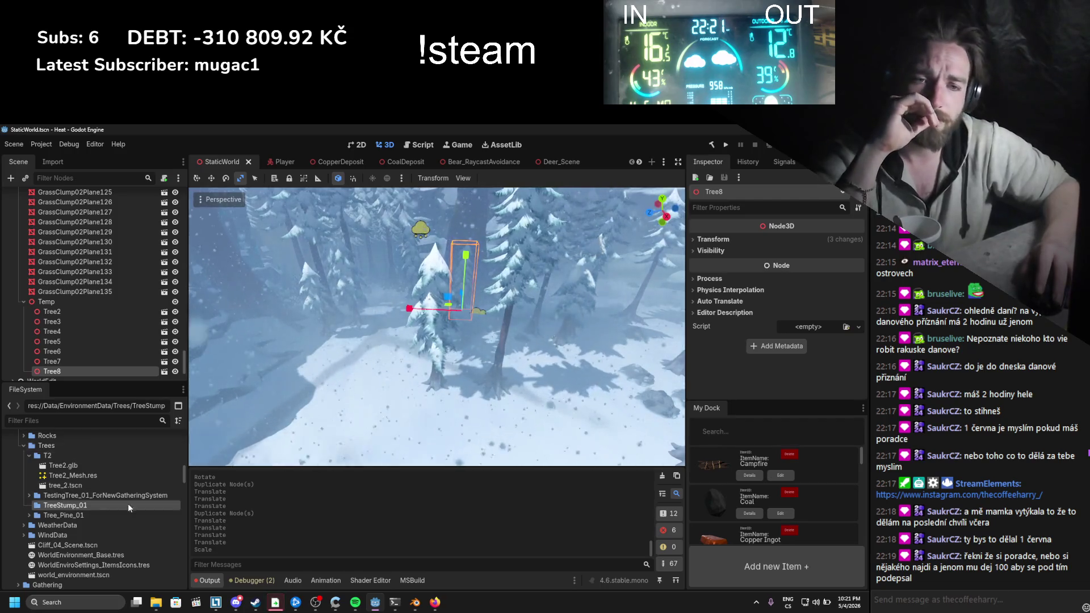
Step: Locate the exported Tree_Stump_01.glb in the file window, then put that window away
mouse_move(156, 602)
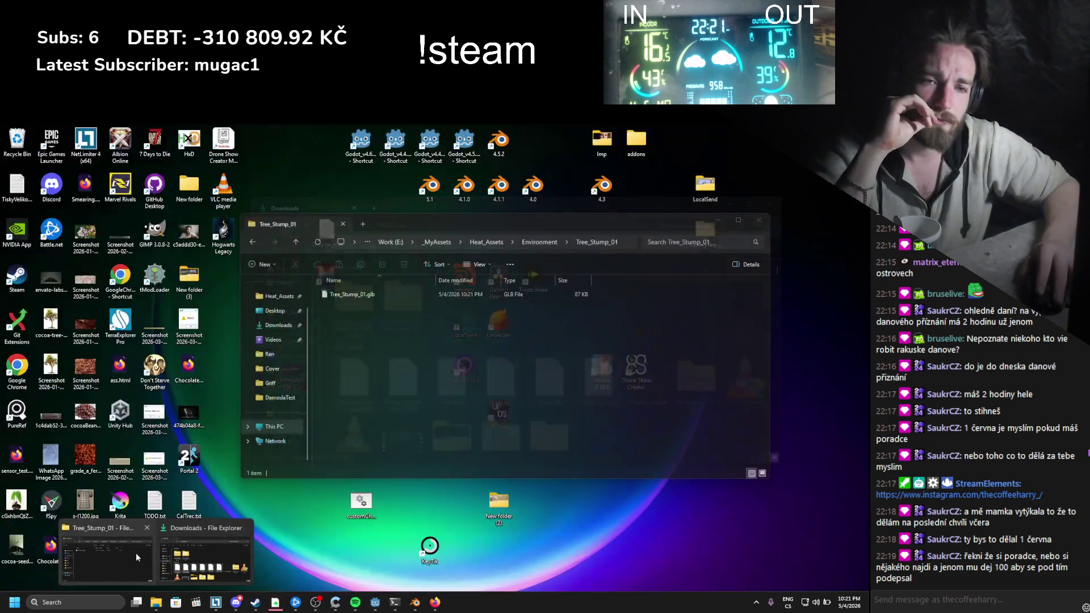
click(136, 553)
click(400, 294)
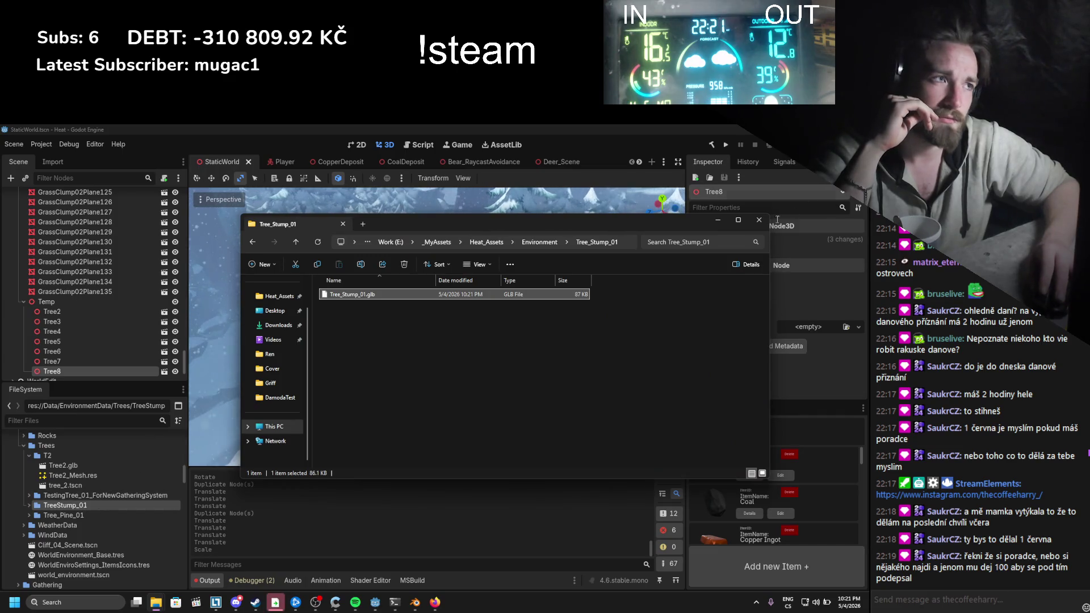
click(718, 219)
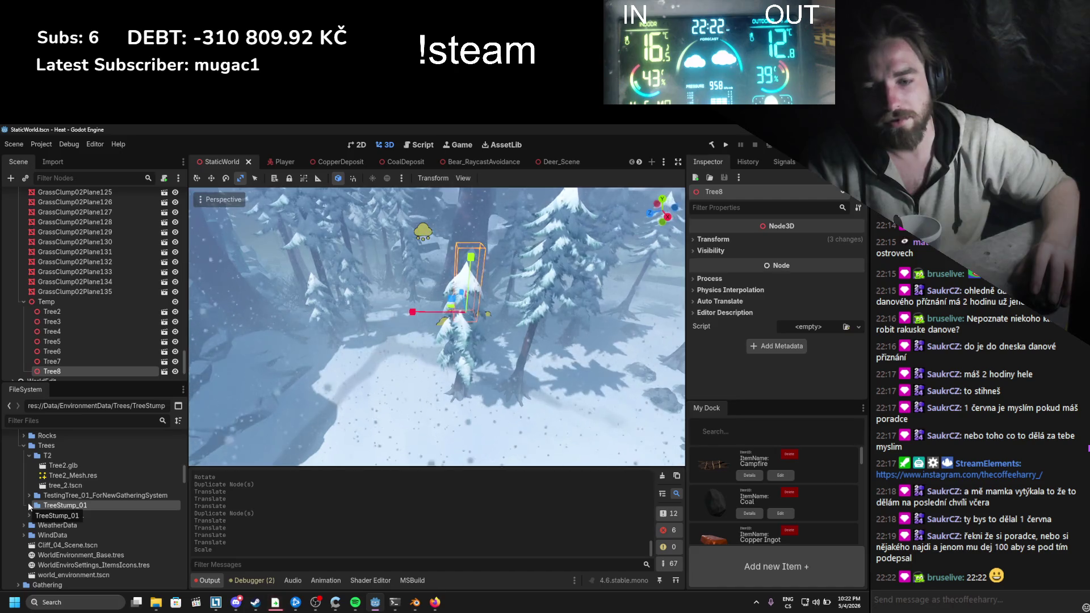
Step: Drop Tree_Stump_01.glb into the snowy level and move it into position
click(29, 503)
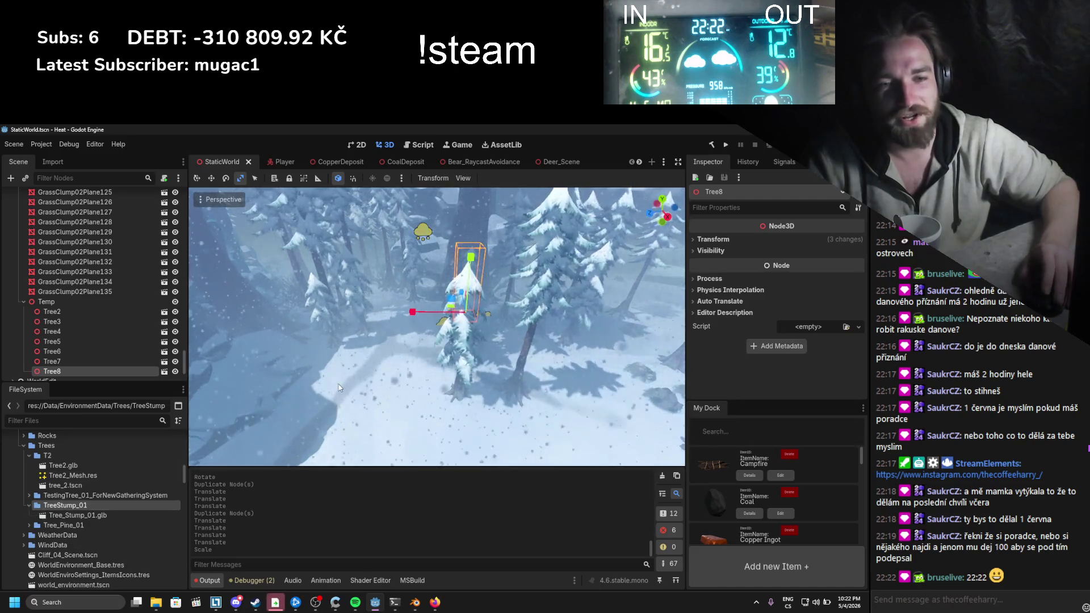
mouse_move(79, 515)
mouse_down()
mouse_move(379, 395)
mouse_move(540, 368)
mouse_up()
key(w)
scroll(405, 381, up, 3)
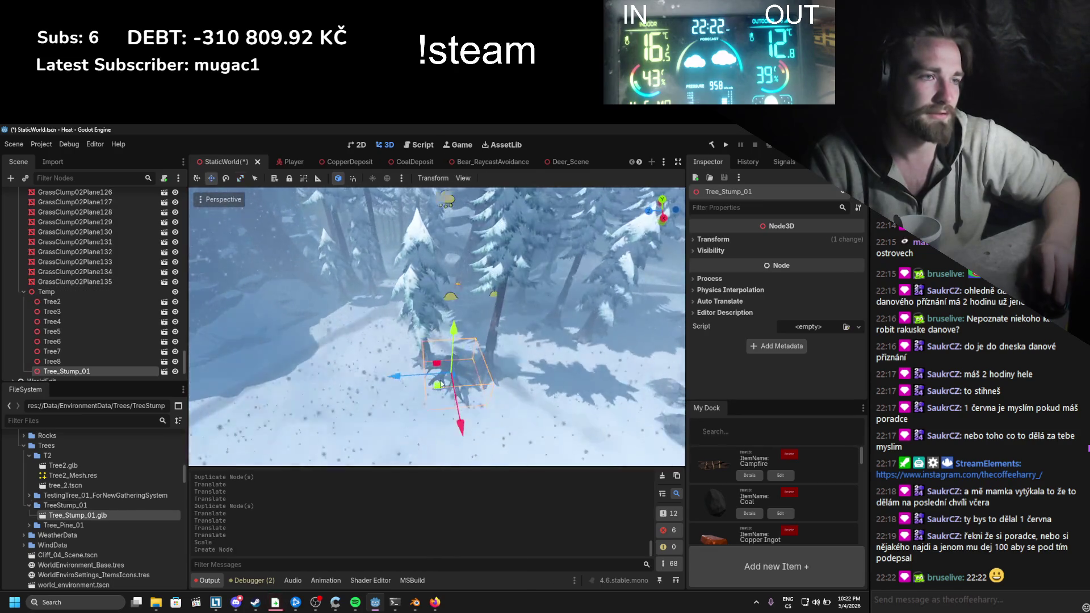
mouse_move(449, 369)
mouse_down()
mouse_move(290, 378)
mouse_move(304, 382)
mouse_up()
drag(302, 421, 325, 386)
Step: Make the stump node local, save its branch as tree_stump_01.tscn, and save StaticWorld
right_click(93, 370)
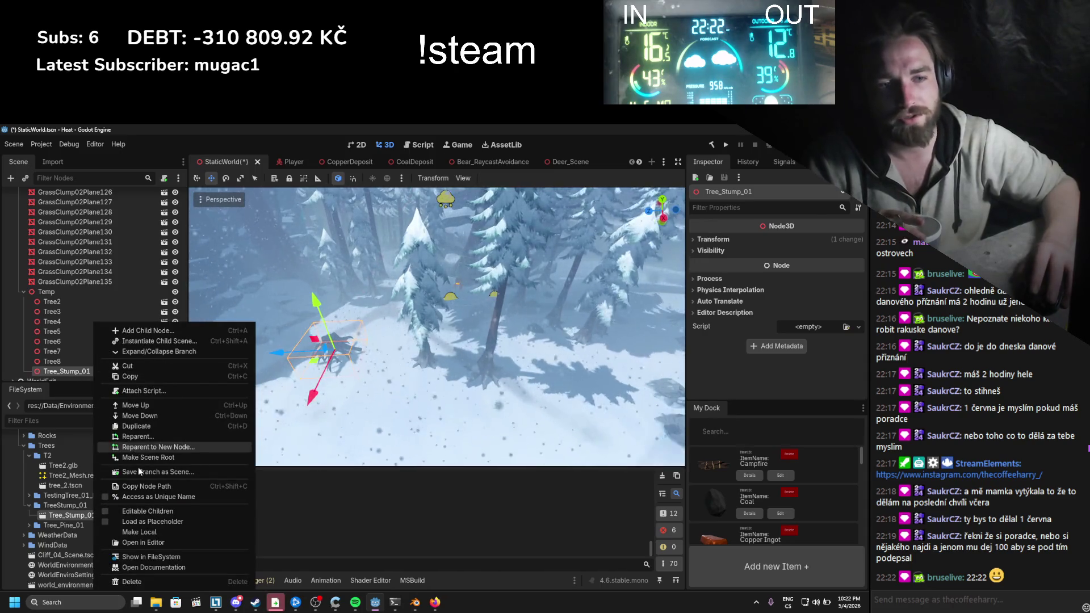
click(142, 532)
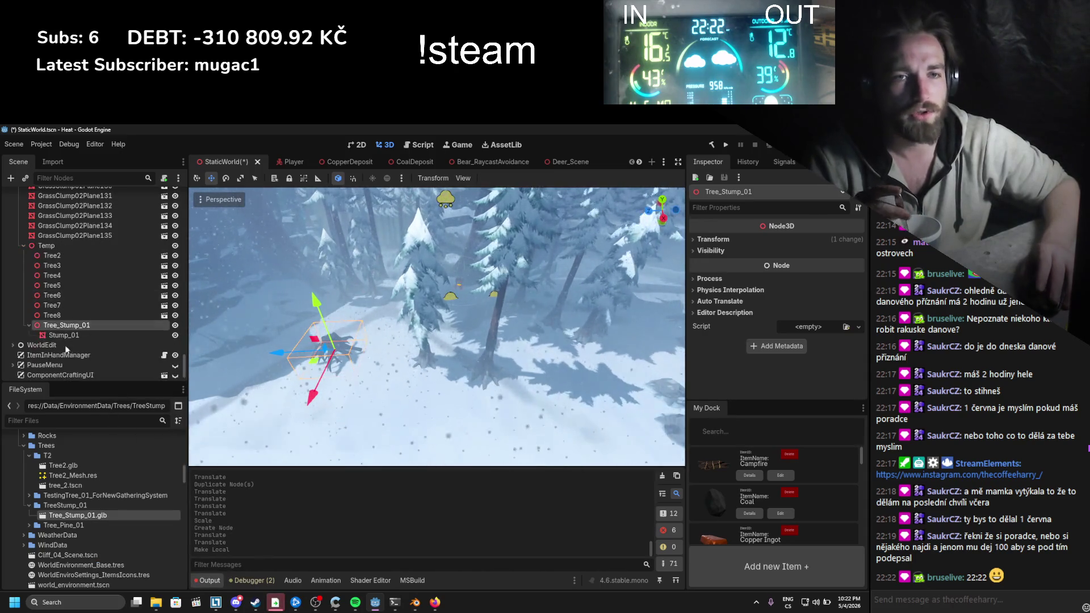
click(63, 337)
click(71, 328)
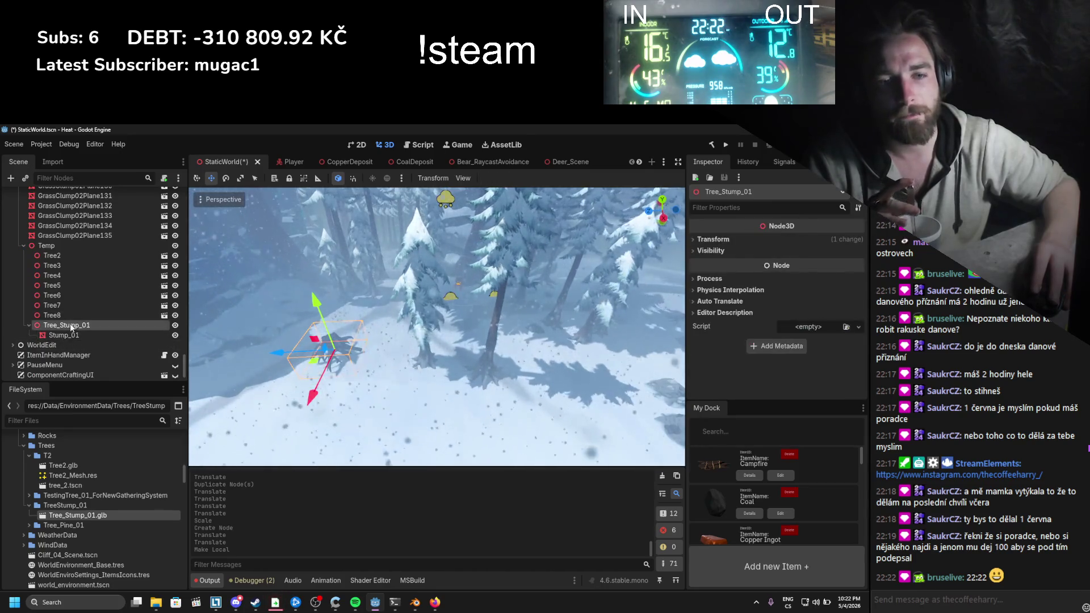
drag(71, 327, 63, 514)
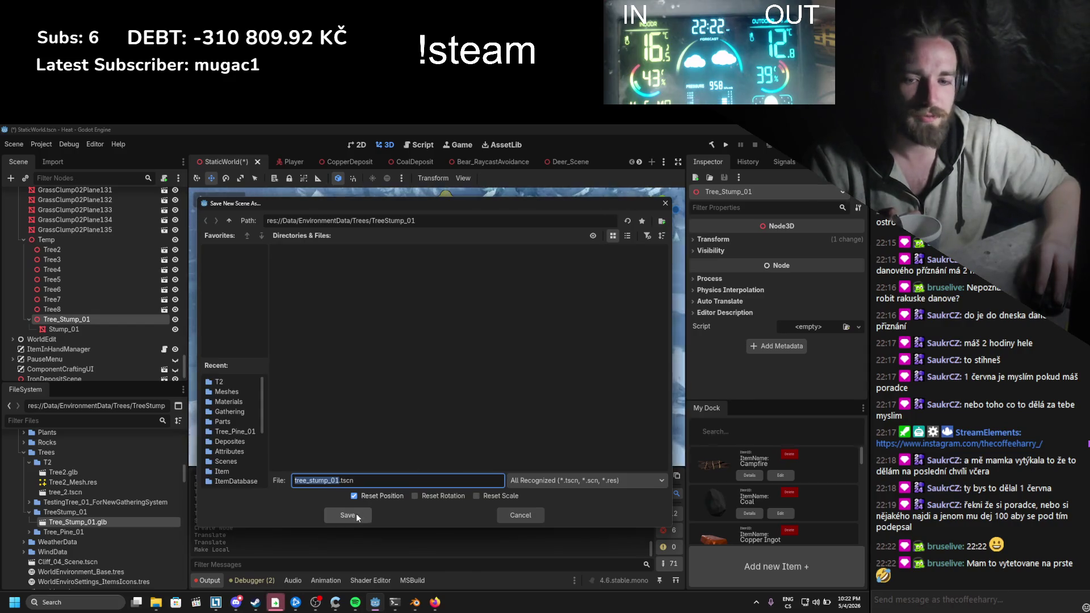
click(356, 513)
key(ctrl+s)
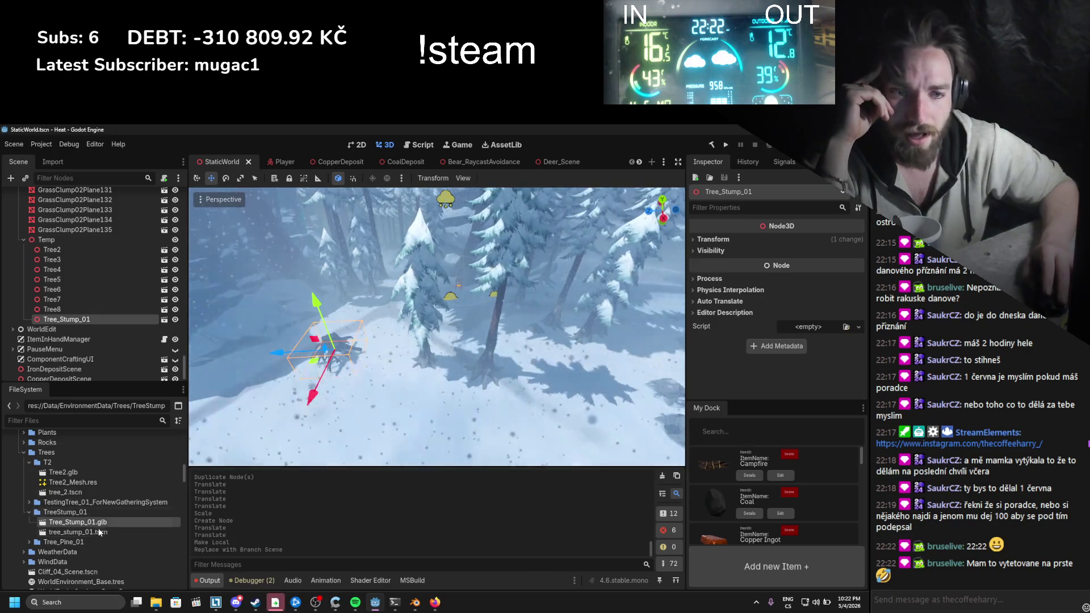
Step: Open Tree_Stump_01.glb's Advanced Import Settings, run Set Mesh Save Paths, and wait for the editor
double_click(81, 523)
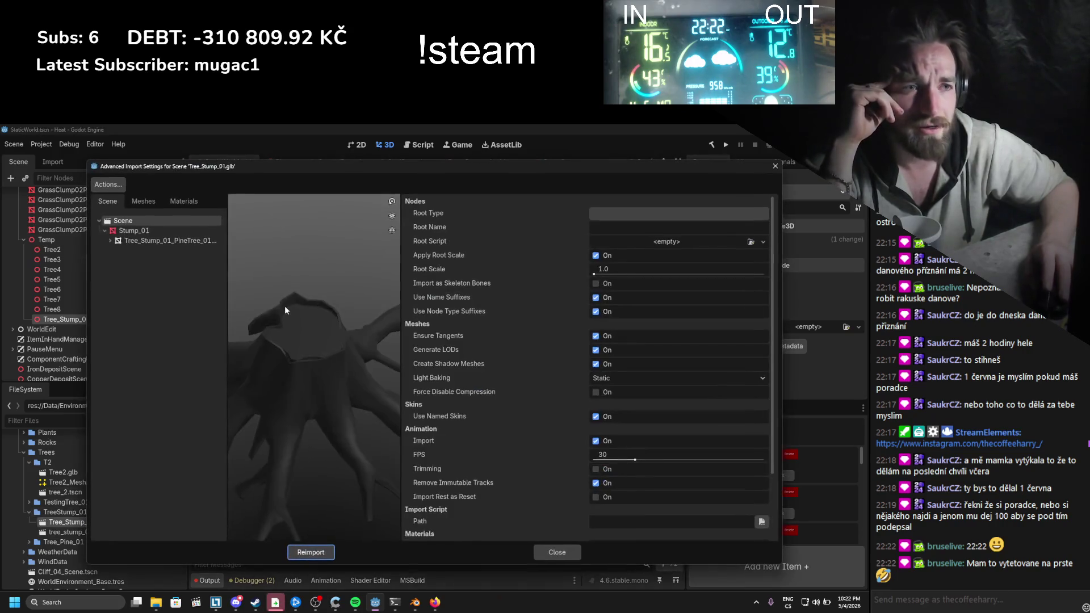
click(113, 185)
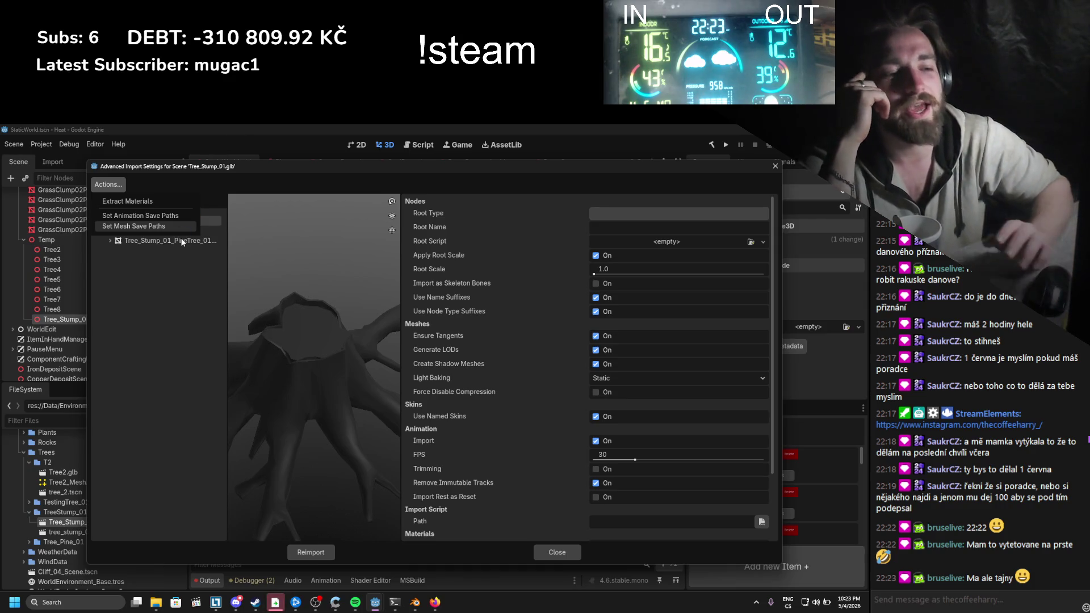
click(181, 239)
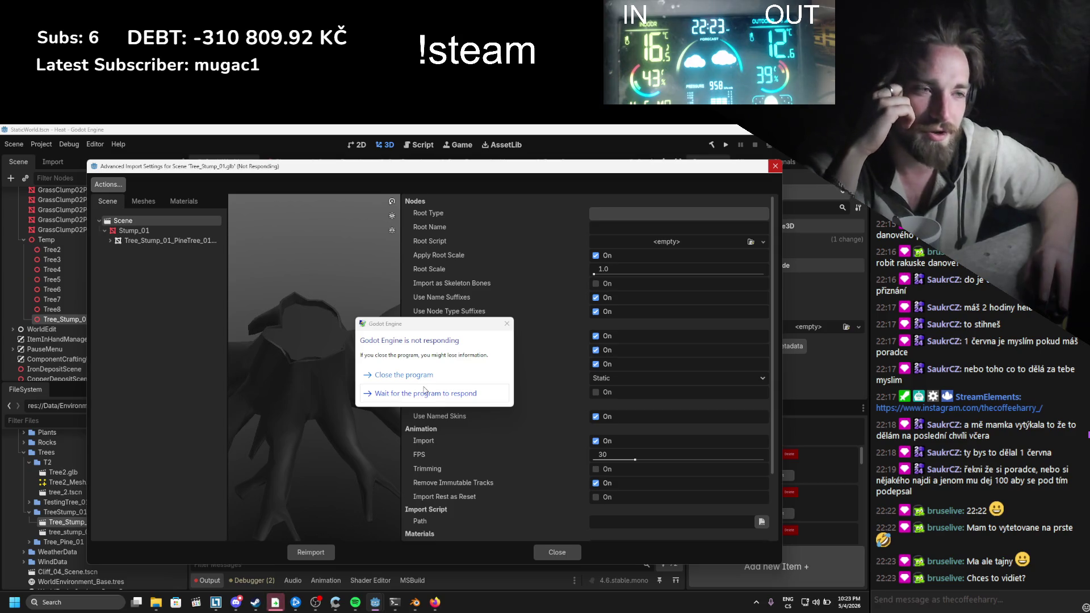
click(385, 394)
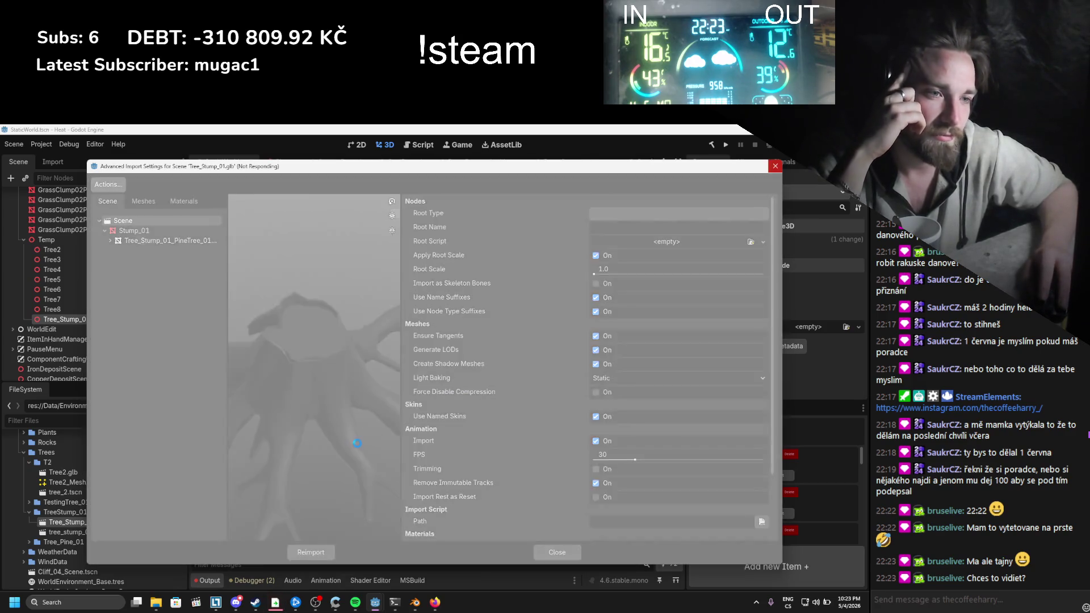